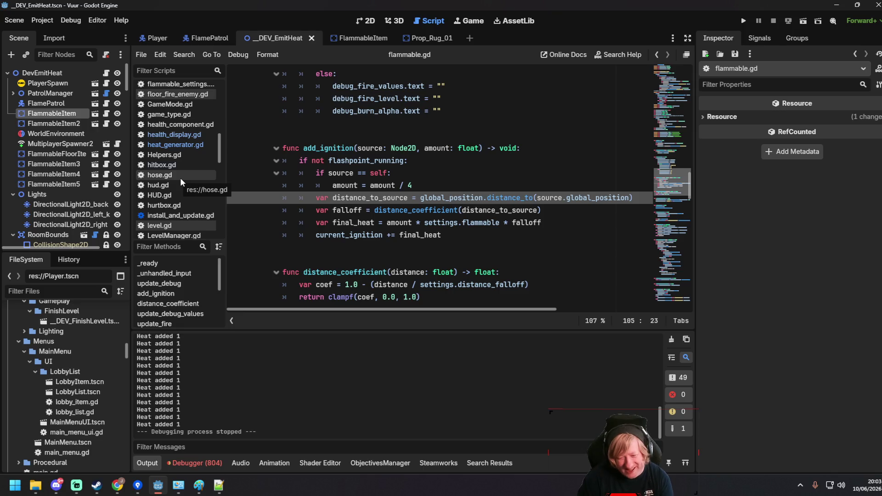
Open bullet.gd and bring its bullet impact code into view
{"action": "left_click", "coordinate": [389, 172]}
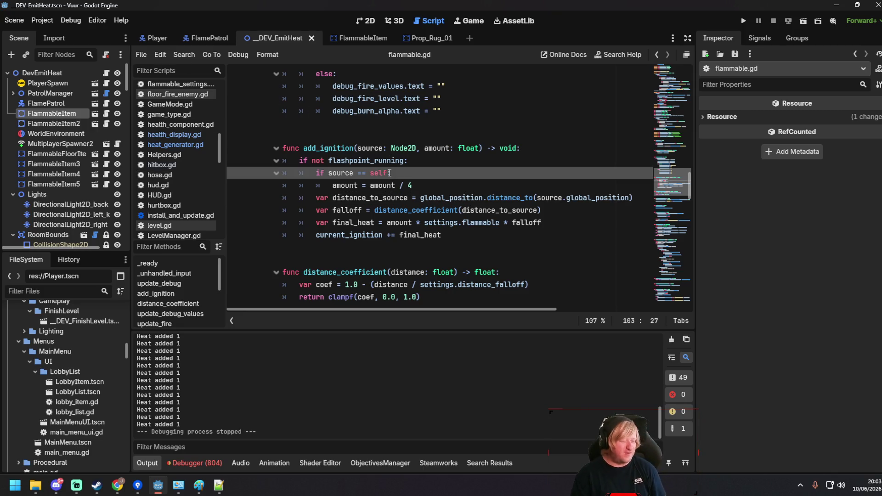
{"action": "scroll", "coordinate": [180, 166], "scroll_direction": "up", "scroll_amount": 5}
{"action": "scroll", "coordinate": [179, 166], "scroll_direction": "down", "scroll_amount": 8}
{"action": "scroll", "coordinate": [180, 165], "scroll_direction": "up", "scroll_amount": 15}
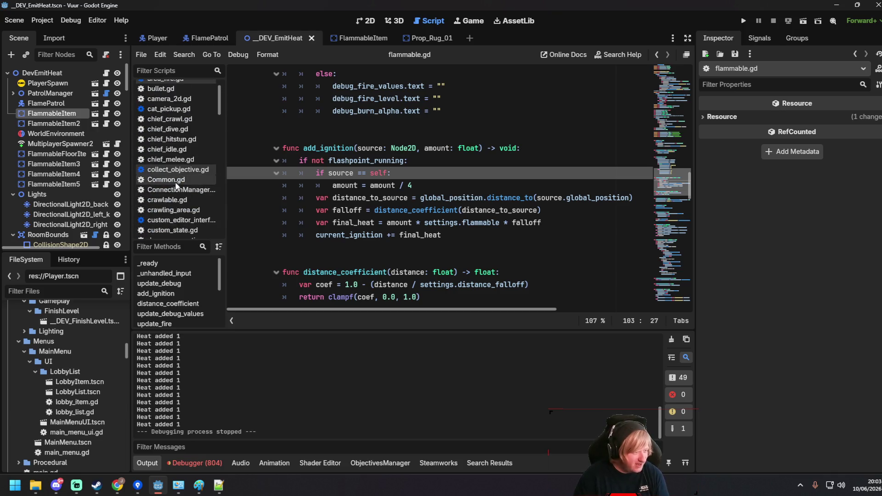
{"action": "left_click", "coordinate": [174, 107]}
{"action": "left_click", "coordinate": [465, 199]}
{"action": "scroll", "coordinate": [465, 201], "scroll_direction": "down", "scroll_amount": 2}
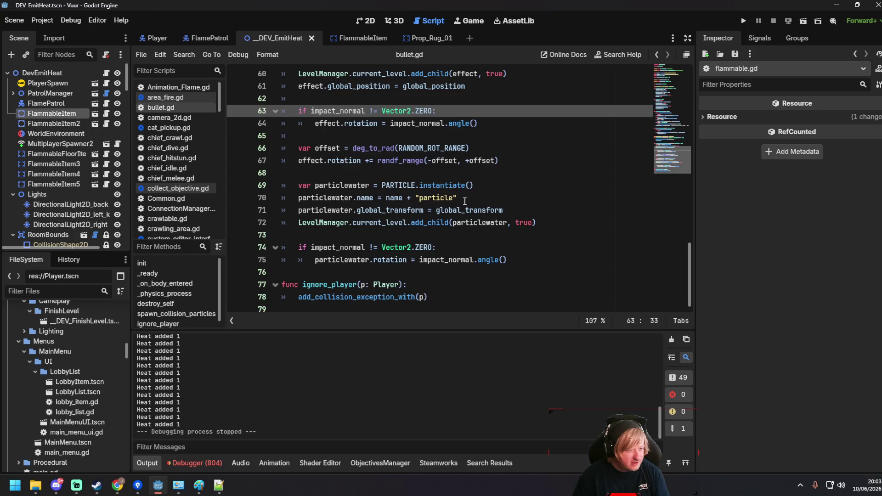
{"action": "scroll", "coordinate": [465, 201], "scroll_direction": "up", "scroll_amount": 9}
{"action": "scroll", "coordinate": [465, 201], "scroll_direction": "up", "scroll_amount": 3}
{"action": "scroll", "coordinate": [477, 165], "scroll_direction": "down", "scroll_amount": 2}
Step through _on_body_entered's checks down to the knockback call on a Player
{"action": "left_click", "coordinate": [496, 132]}
{"action": "left_click", "coordinate": [433, 150]}
{"action": "left_click", "coordinate": [348, 173]}
{"action": "left_click", "coordinate": [340, 185]}
{"action": "left_click", "coordinate": [366, 210]}
{"action": "left_click", "coordinate": [345, 223]}
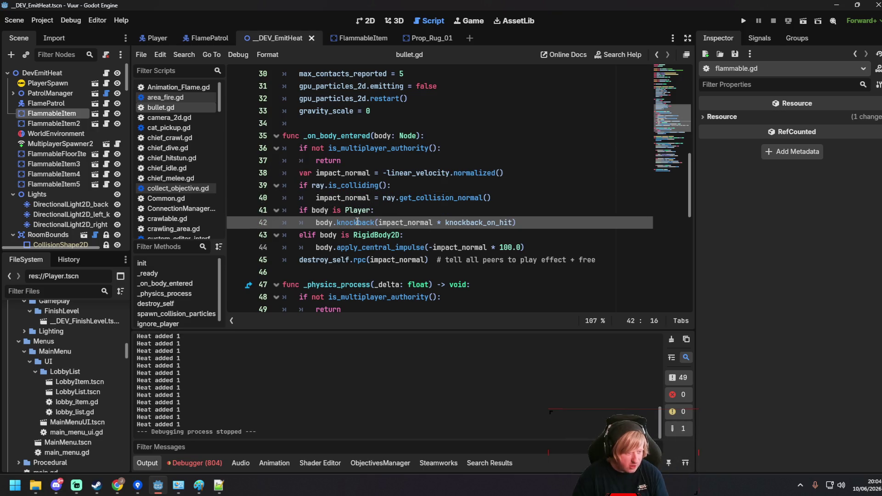
Jump from the knockback call to its knockback(kb_velocity) definition in player.gd
{"action": "left_click_drag", "start_coordinate": [303, 136], "coordinate": [364, 134]}
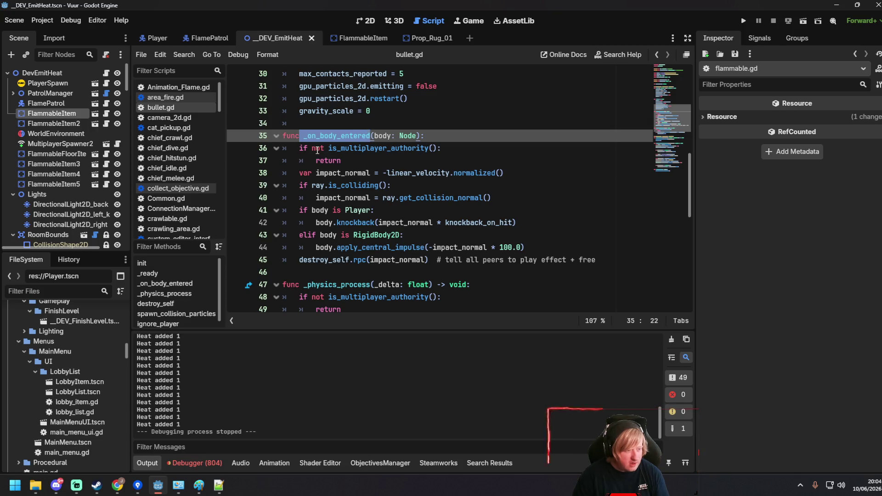
{"action": "left_click", "coordinate": [457, 210]}
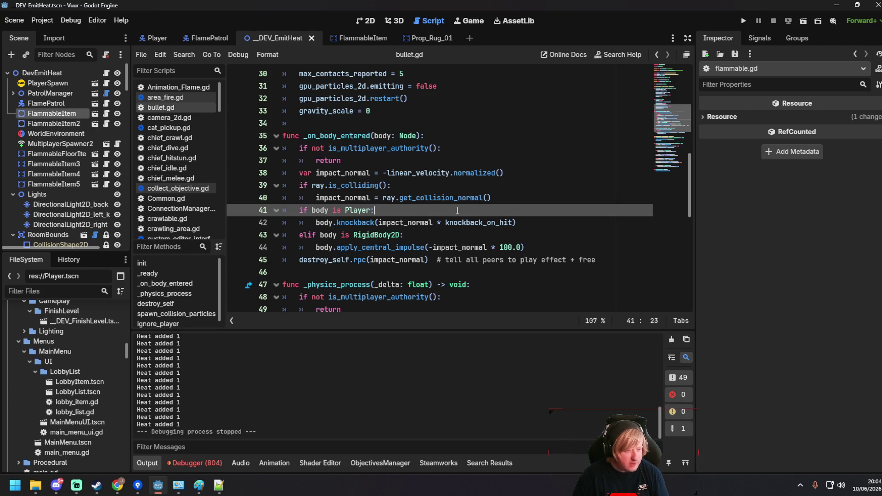
{"action": "left_click", "coordinate": [347, 224]}
{"action": "left_click", "coordinate": [346, 224], "text": "ctrl"}
{"action": "scroll", "coordinate": [360, 186], "scroll_direction": "up", "scroll_amount": 2}
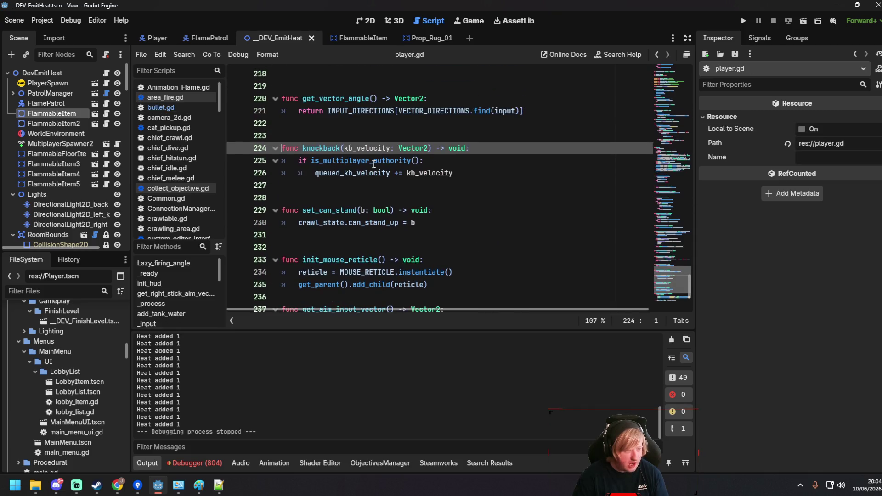
{"action": "left_click", "coordinate": [460, 161]}
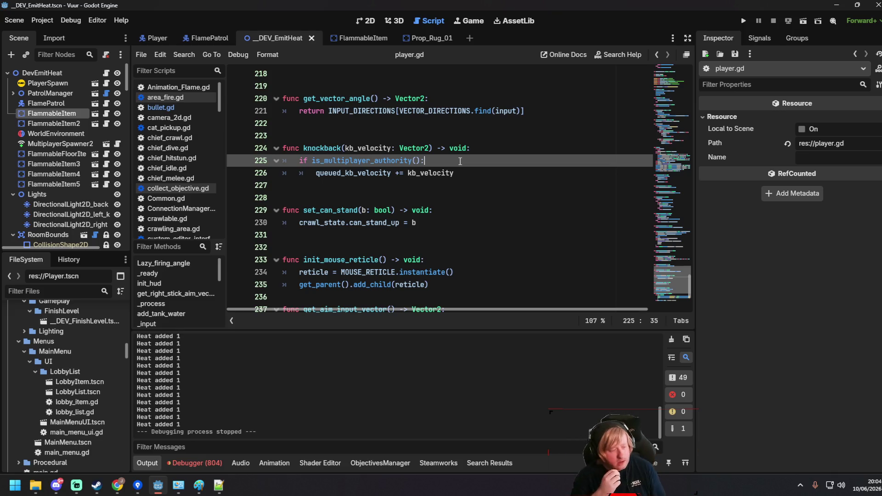
{"action": "scroll", "coordinate": [459, 161], "scroll_direction": "up", "scroll_amount": 10}
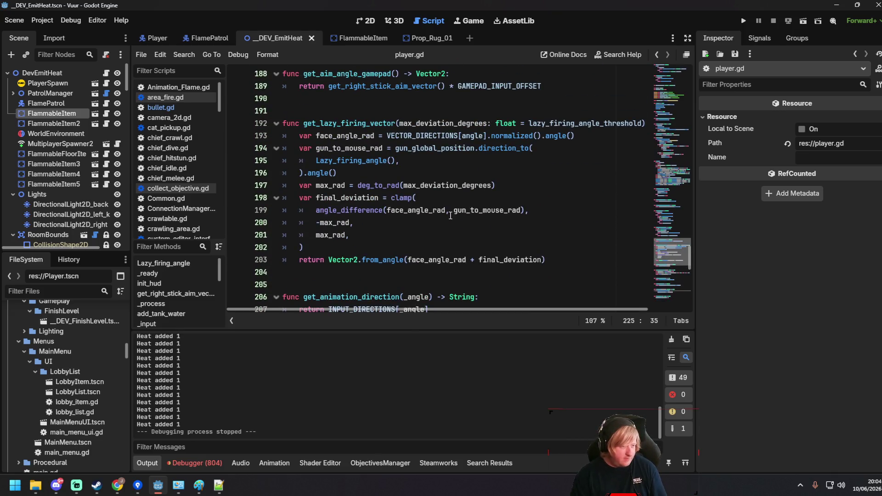
{"action": "scroll", "coordinate": [448, 216], "scroll_direction": "up", "scroll_amount": 15}
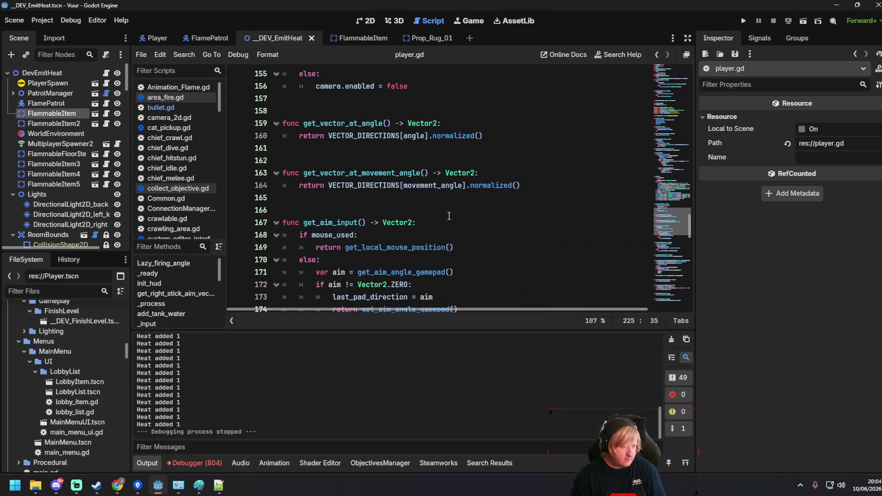
{"action": "scroll", "coordinate": [449, 216], "scroll_direction": "up", "scroll_amount": 4}
{"action": "scroll", "coordinate": [450, 216], "scroll_direction": "down", "scroll_amount": 13}
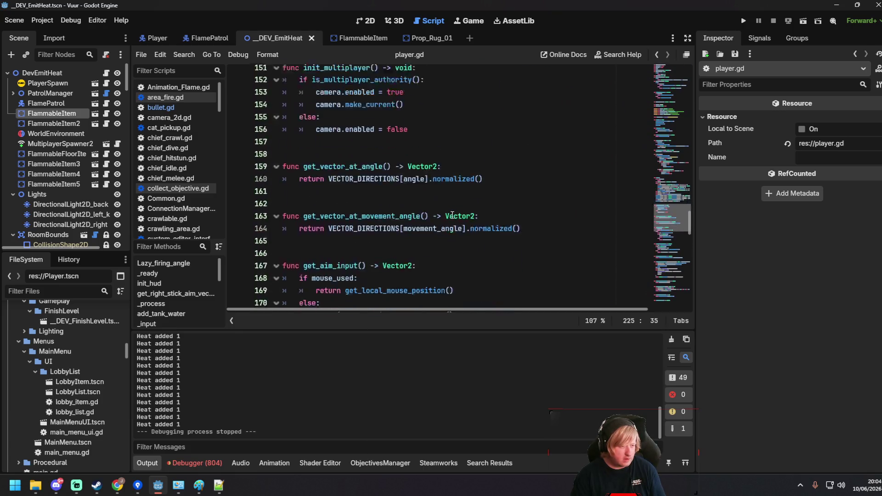
{"action": "scroll", "coordinate": [452, 215], "scroll_direction": "down", "scroll_amount": 13}
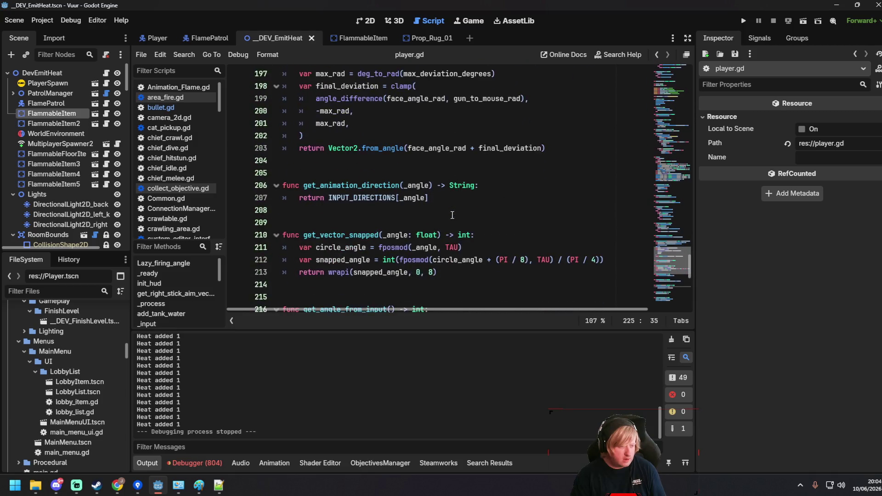
{"action": "scroll", "coordinate": [452, 215], "scroll_direction": "up", "scroll_amount": 20}
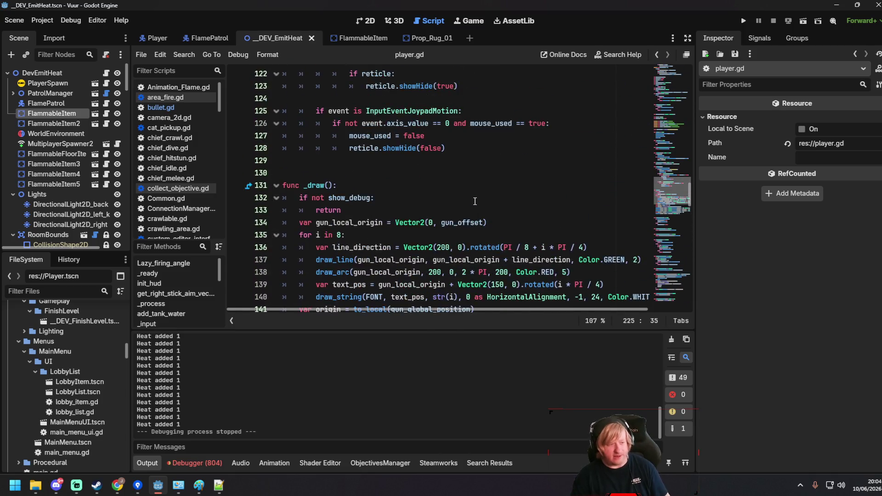
{"action": "scroll", "coordinate": [468, 206], "scroll_direction": "up", "scroll_amount": 14}
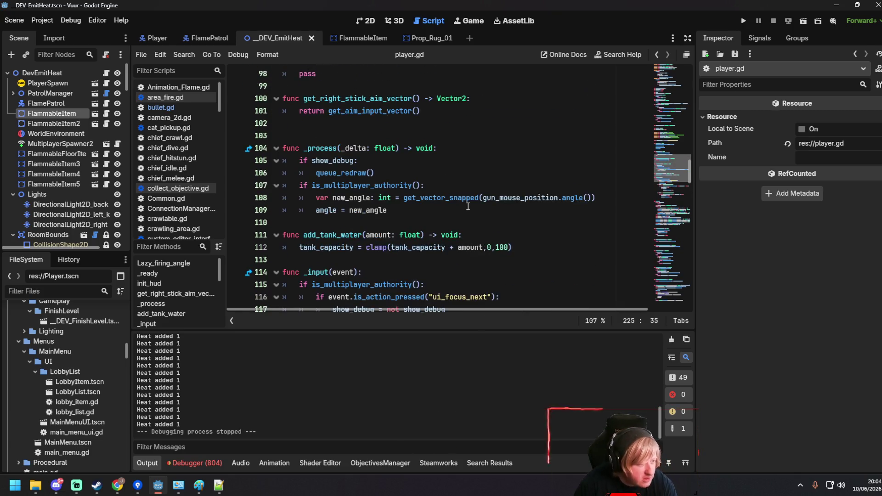
{"action": "scroll", "coordinate": [467, 205], "scroll_direction": "up", "scroll_amount": 2}
{"action": "scroll", "coordinate": [470, 205], "scroll_direction": "down", "scroll_amount": 12}
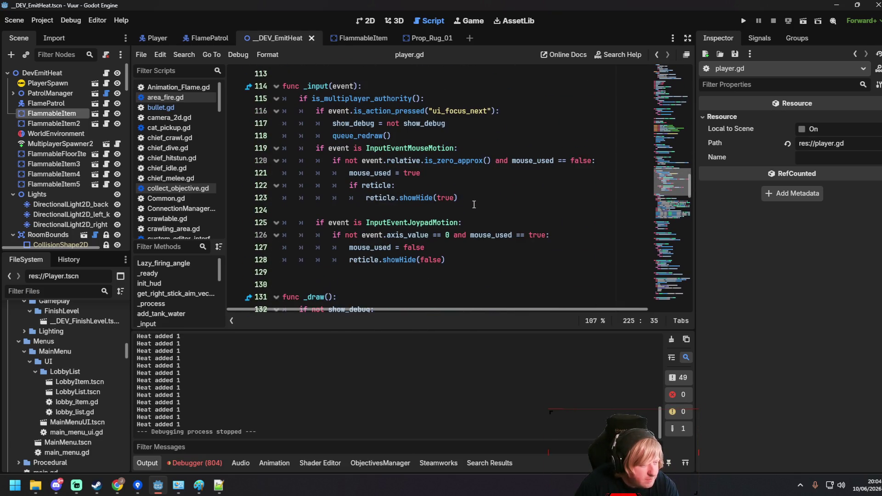
{"action": "scroll", "coordinate": [473, 203], "scroll_direction": "down", "scroll_amount": 12}
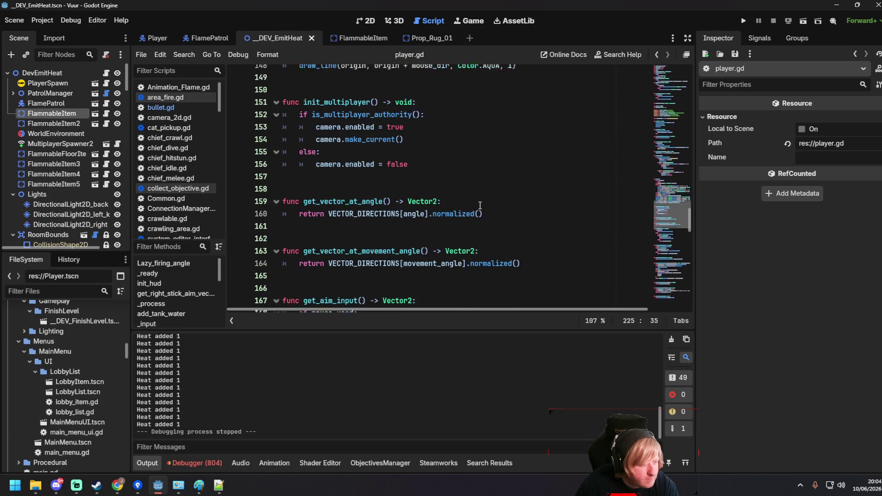
{"action": "scroll", "coordinate": [480, 205], "scroll_direction": "down", "scroll_amount": 13}
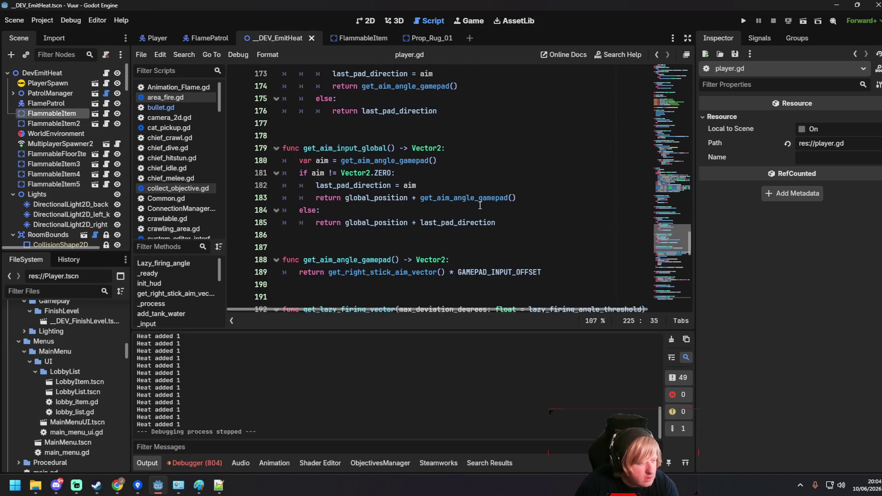
{"action": "scroll", "coordinate": [480, 207], "scroll_direction": "down", "scroll_amount": 12}
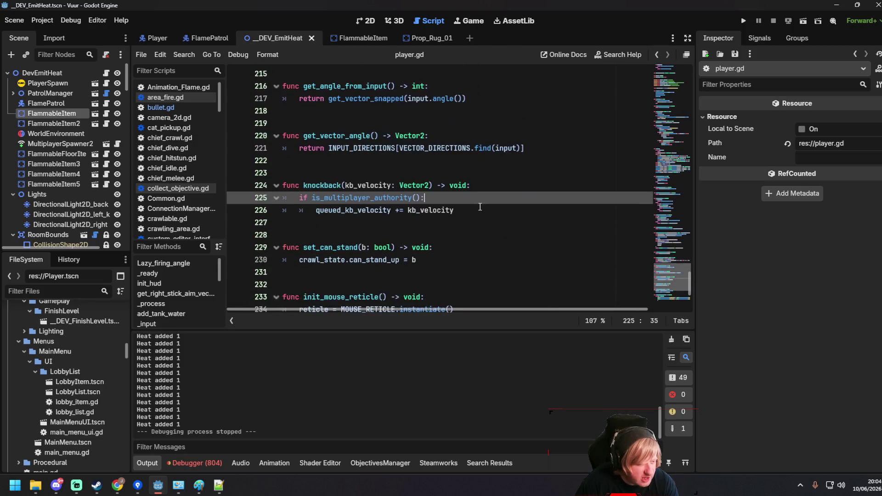
{"action": "scroll", "coordinate": [480, 206], "scroll_direction": "up", "scroll_amount": 3}
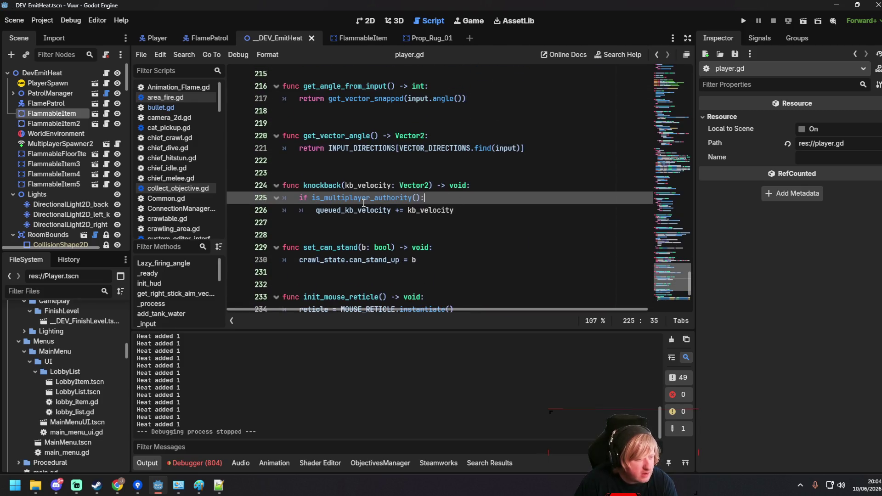
{"action": "left_click", "coordinate": [336, 210]}
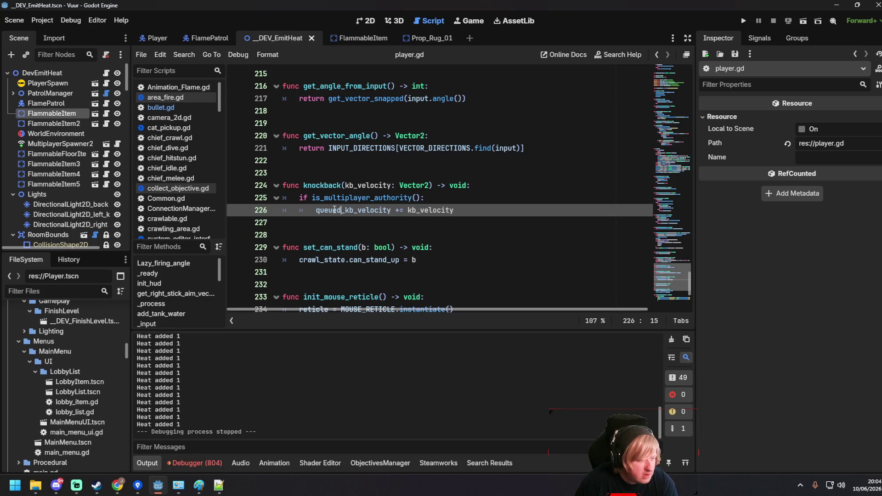
Replace is_multiplayer_authority() with multiplayer.is_server() on line 225 and save player.gd
{"action": "left_click", "coordinate": [334, 198]}
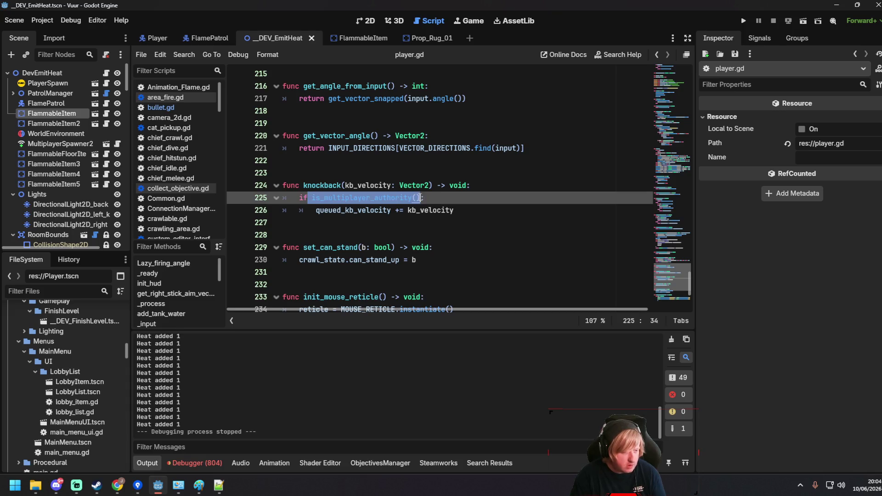
{"action": "type", "text": "mul:"}
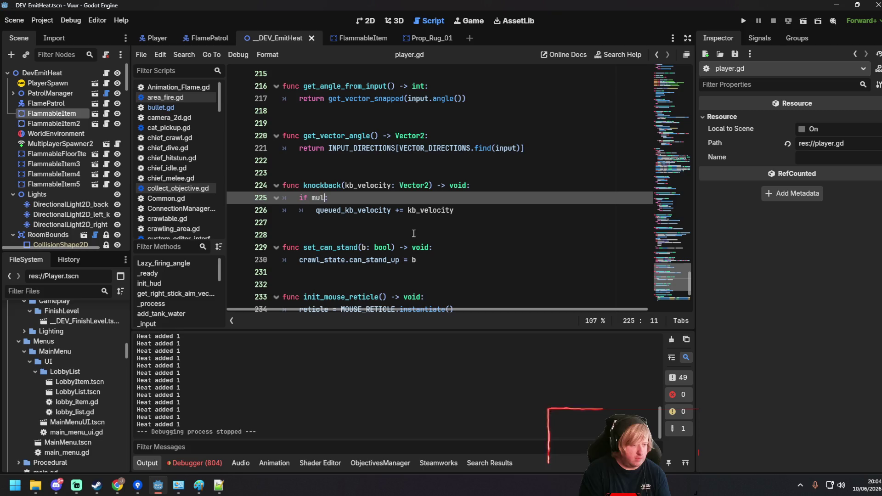
{"action": "type", "text": "is"}
{"action": "key", "text": "Return"}
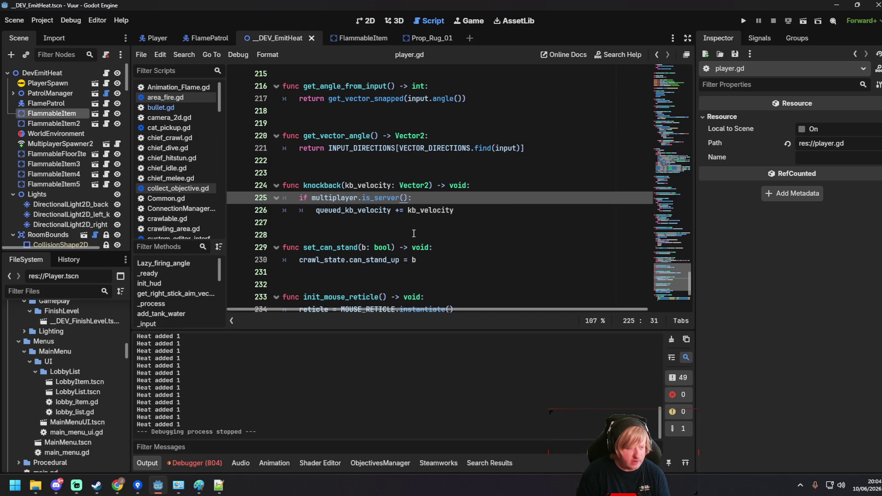
{"action": "key", "text": "ctrl+s"}
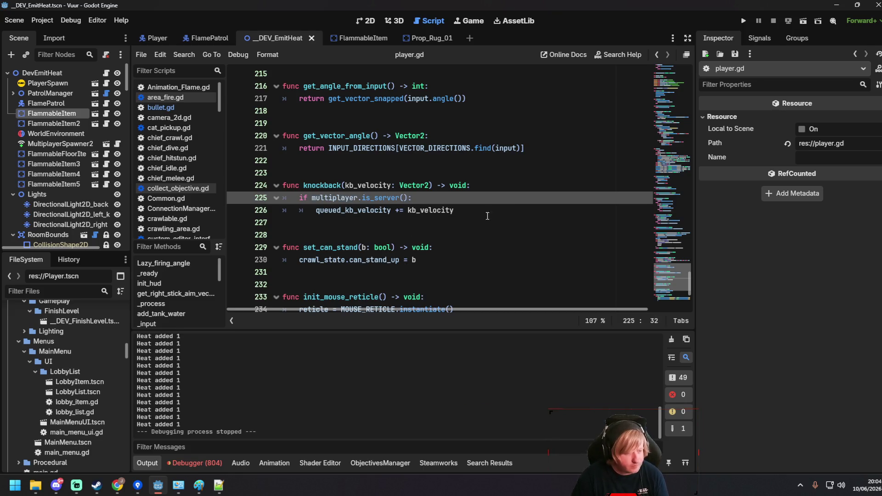
Run the current scene with F6 to test the server-only knockback
{"action": "left_click", "coordinate": [475, 209]}
{"action": "left_click", "coordinate": [382, 136]}
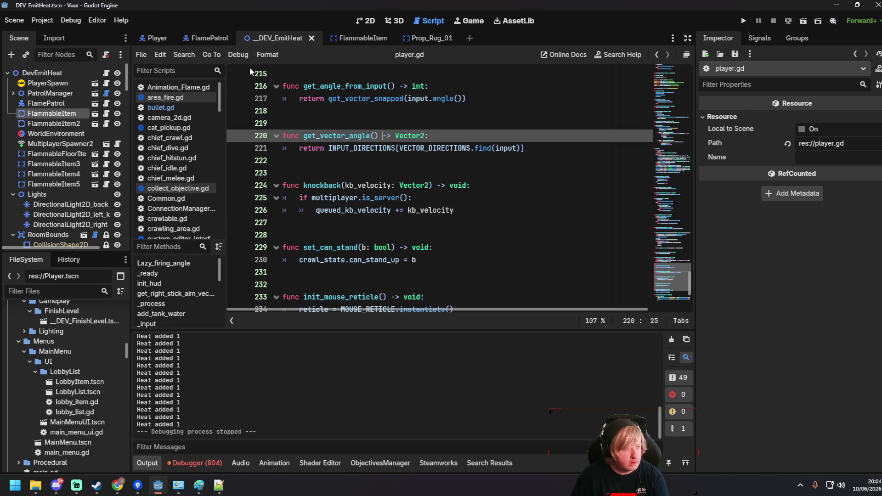
{"action": "key", "text": "F6"}
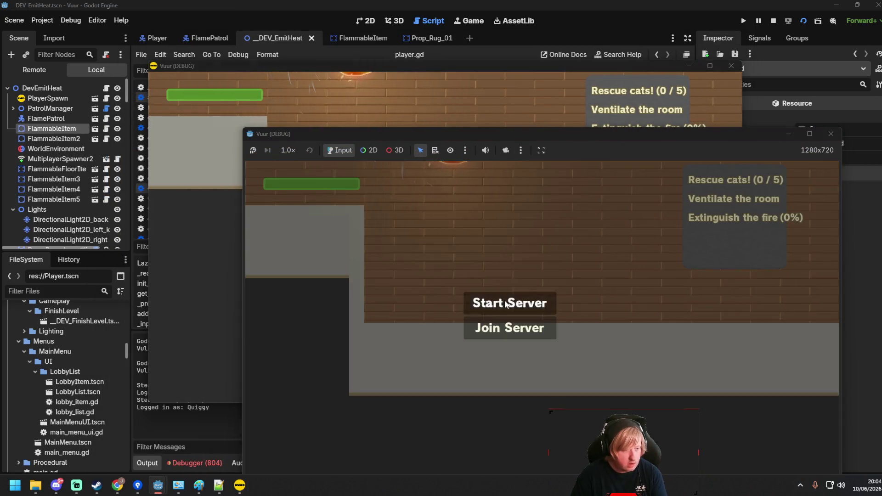
Join the hosted game from one window and spray water at the fire
{"action": "left_click", "coordinate": [205, 199]}
{"action": "left_click", "coordinate": [412, 238]}
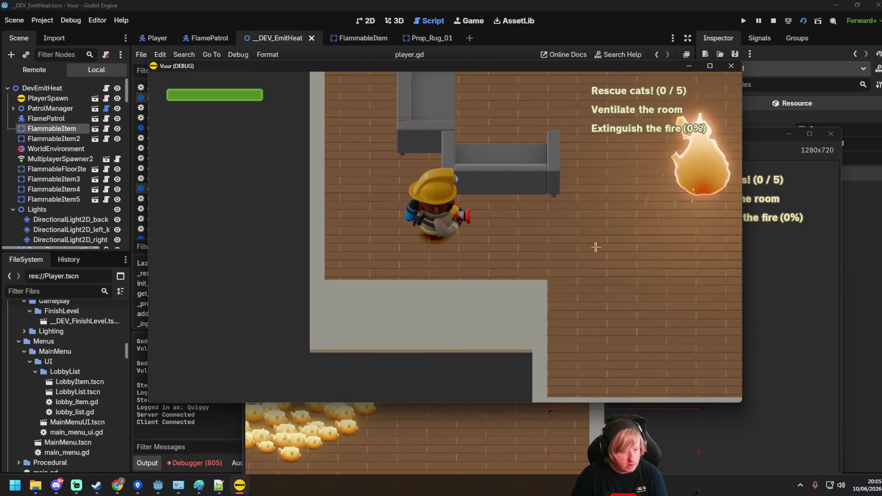
{"action": "left_click", "coordinate": [403, 432]}
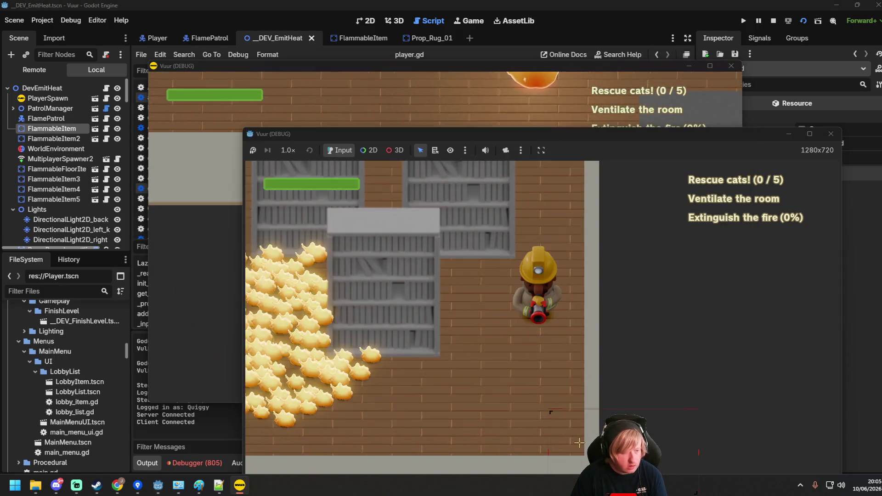
{"action": "mouse_move", "coordinate": [402, 339]}
{"action": "left_mouse_down"}
{"action": "mouse_move", "coordinate": [364, 295]}
{"action": "mouse_move", "coordinate": [325, 315]}
{"action": "mouse_move", "coordinate": [347, 247]}
{"action": "left_mouse_up"}
Arrange the game windows side by side, spray water between firefighters, then return to player.gd
{"action": "left_click_drag", "start_coordinate": [349, 134], "coordinate": [536, 124]}
{"action": "left_click_drag", "start_coordinate": [495, 66], "coordinate": [334, 57]}
{"action": "left_click", "coordinate": [696, 248]}
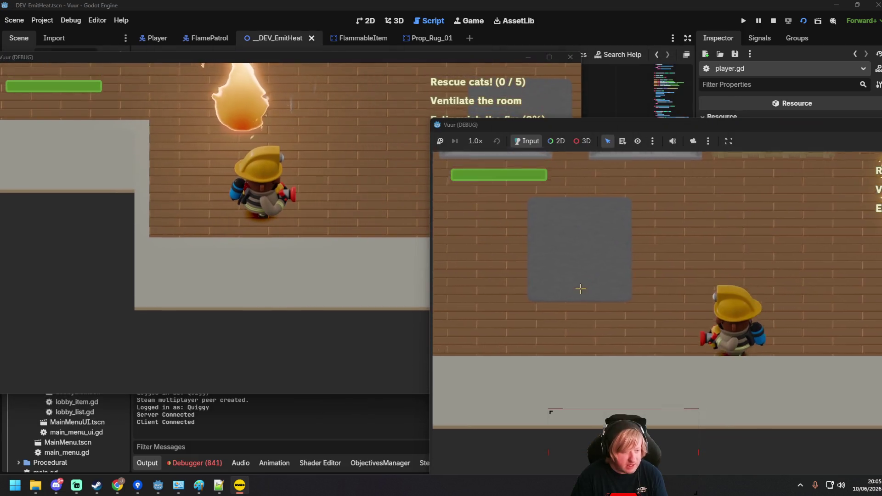
{"action": "left_click_drag", "start_coordinate": [544, 282], "coordinate": [534, 287]}
{"action": "mouse_move", "coordinate": [413, 202]}
{"action": "left_mouse_down"}
{"action": "mouse_move", "coordinate": [471, 229]}
{"action": "mouse_move", "coordinate": [414, 221]}
{"action": "mouse_move", "coordinate": [465, 287]}
{"action": "left_mouse_up"}
{"action": "key", "text": "alt+Tab"}
{"action": "key", "text": "alt+Tab"}
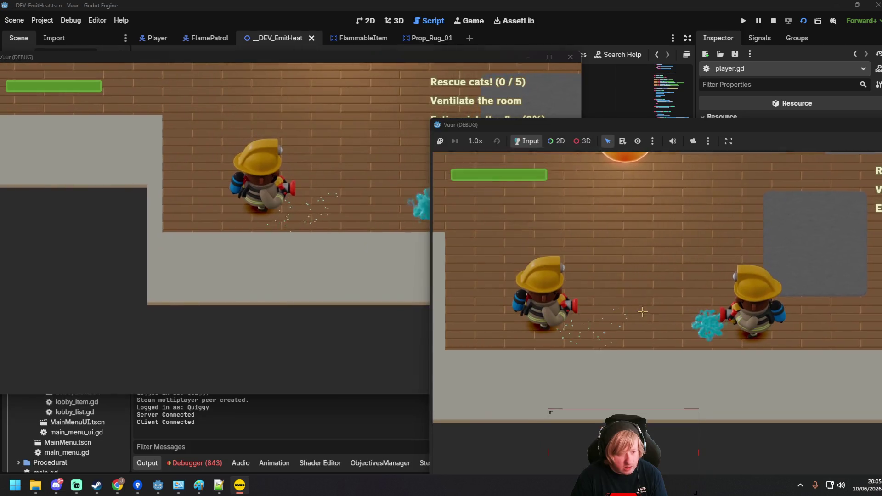
{"action": "left_click_drag", "start_coordinate": [521, 309], "coordinate": [528, 276]}
{"action": "left_click", "coordinate": [552, 4]}
{"action": "left_click", "coordinate": [426, 167]}
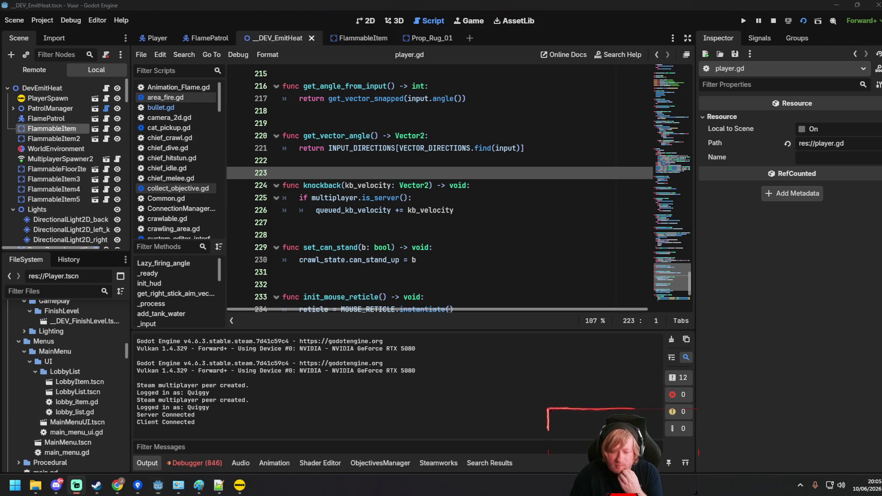
Review the server-only check inside player.gd's knockback function
{"action": "left_click", "coordinate": [419, 198]}
{"action": "scroll", "coordinate": [419, 202], "scroll_direction": "up", "scroll_amount": 10}
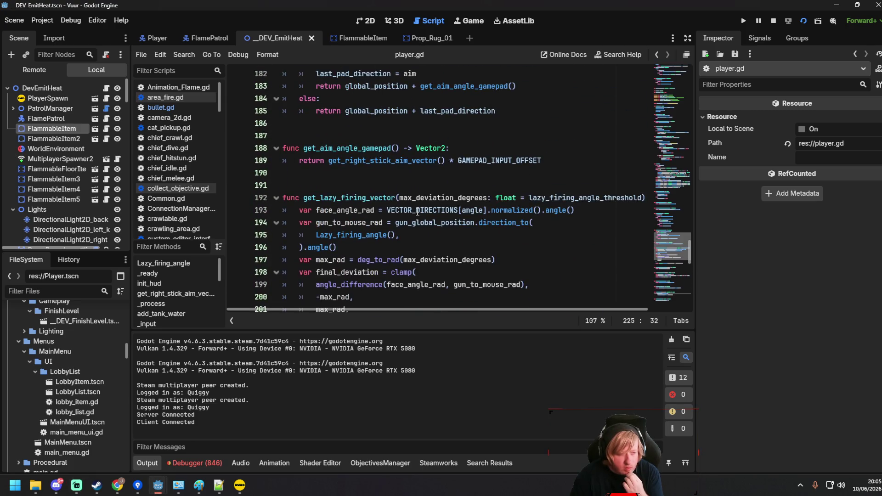
{"action": "scroll", "coordinate": [417, 211], "scroll_direction": "up", "scroll_amount": 3}
{"action": "scroll", "coordinate": [417, 212], "scroll_direction": "up", "scroll_amount": 13}
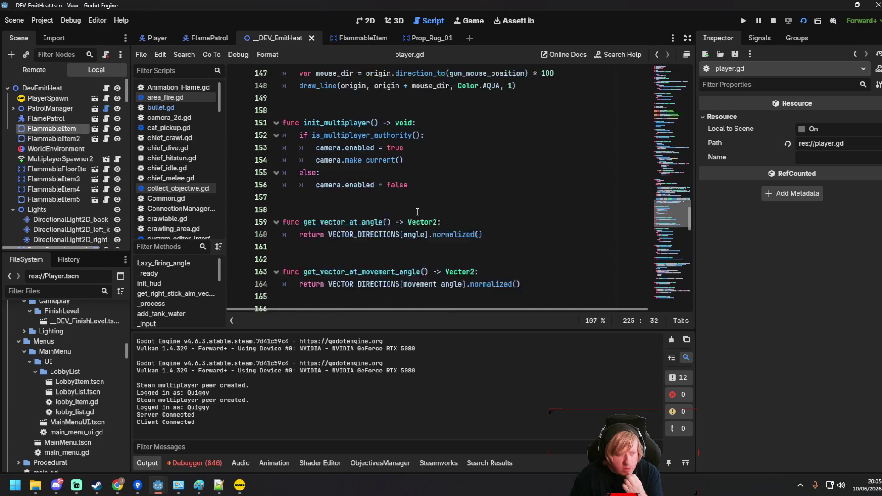
{"action": "scroll", "coordinate": [417, 211], "scroll_direction": "up", "scroll_amount": 2}
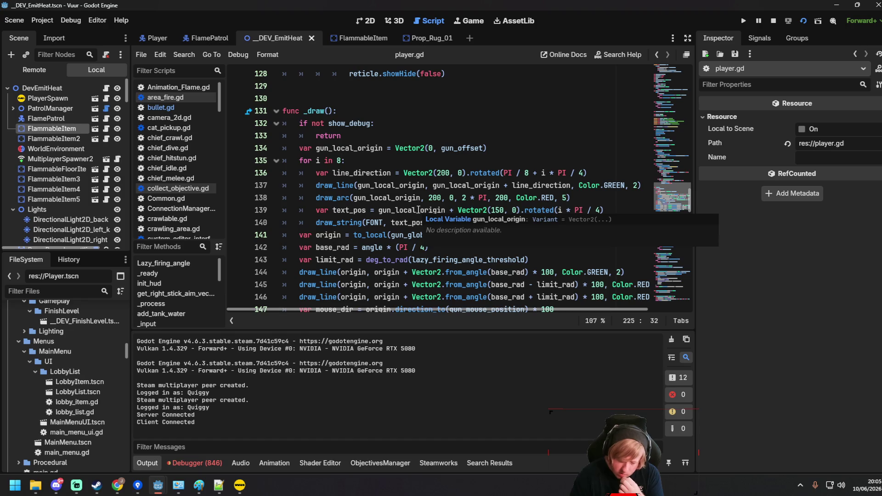
{"action": "scroll", "coordinate": [418, 209], "scroll_direction": "down", "scroll_amount": 5}
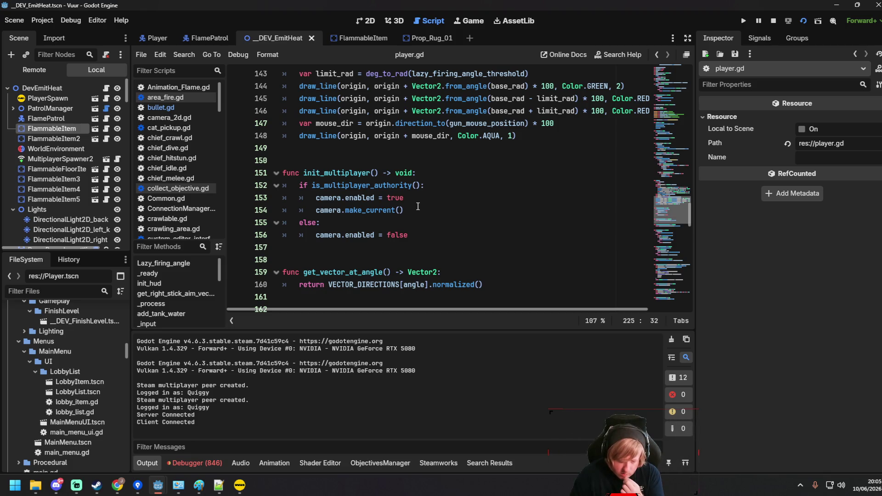
{"action": "scroll", "coordinate": [418, 203], "scroll_direction": "down", "scroll_amount": 12}
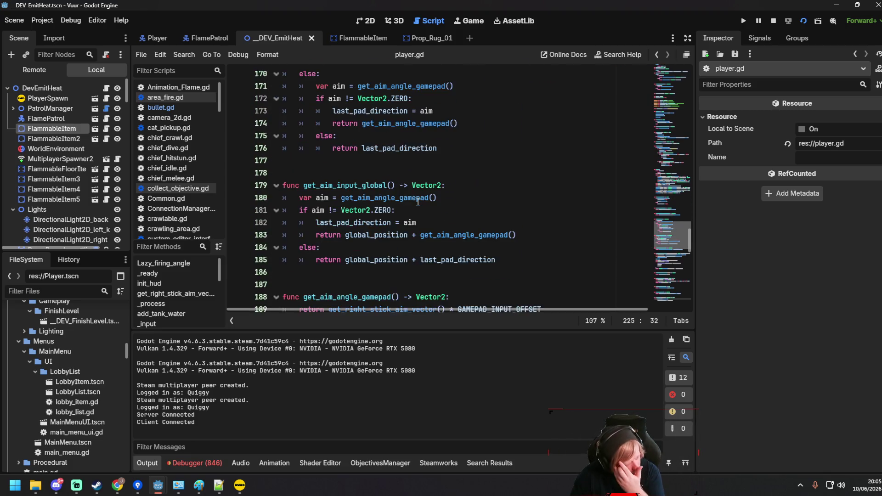
Find 'knock', delete the 'if multiplayer.is_server():' line, and unindent the velocity line
{"action": "left_click", "coordinate": [420, 197]}
{"action": "key", "text": "ctrl+f"}
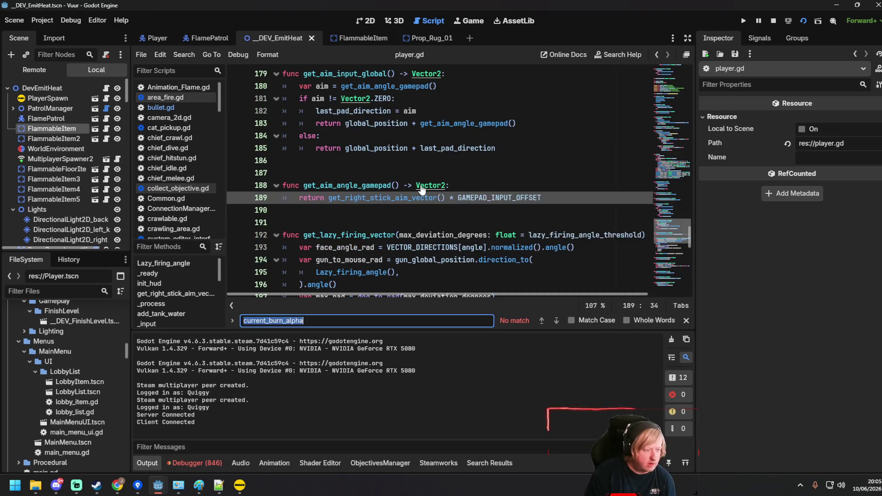
{"action": "type", "text": "knock"}
{"action": "left_click_drag", "start_coordinate": [421, 186], "coordinate": [287, 184]}
{"action": "key", "text": "BackSpace"}
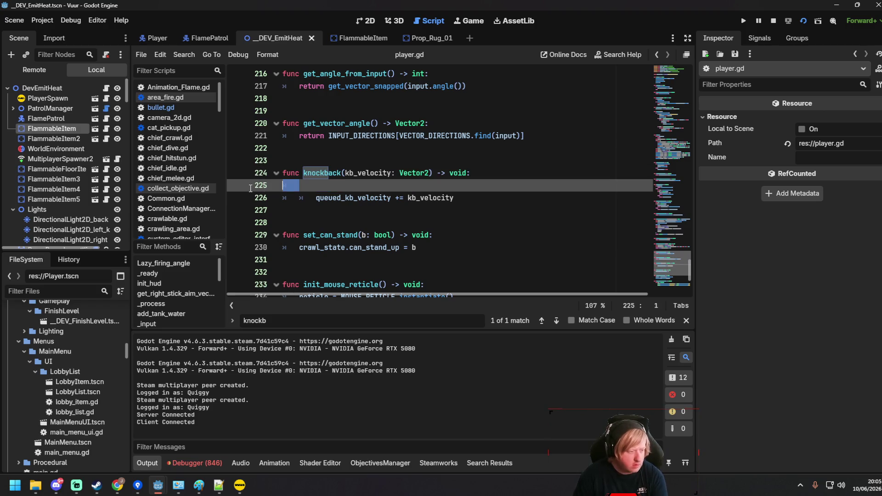
{"action": "key", "text": "Delete"}
{"action": "key", "text": "shift+Tab"}
Look over the edited player.gd, then open bullet.gd at its authority check
{"action": "scroll", "coordinate": [490, 197], "scroll_direction": "up", "scroll_amount": 10}
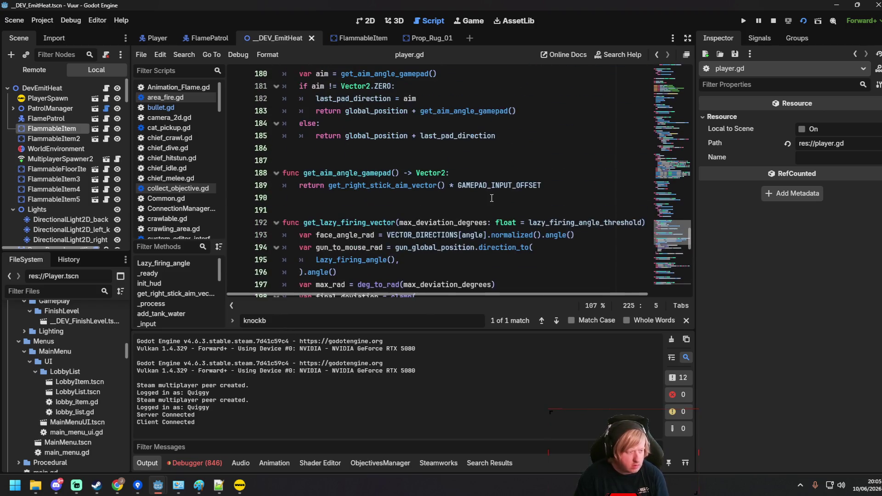
{"action": "scroll", "coordinate": [491, 198], "scroll_direction": "up", "scroll_amount": 15}
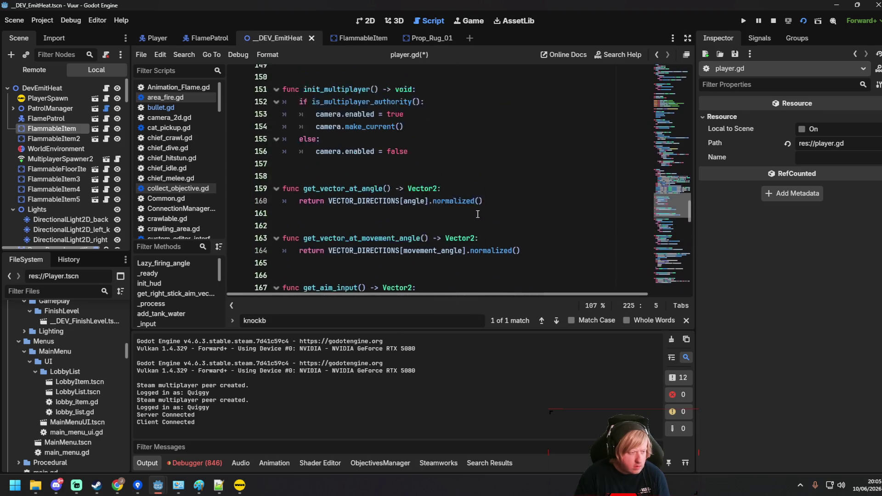
{"action": "scroll", "coordinate": [480, 217], "scroll_direction": "up", "scroll_amount": 12}
{"action": "scroll", "coordinate": [478, 218], "scroll_direction": "down", "scroll_amount": 3}
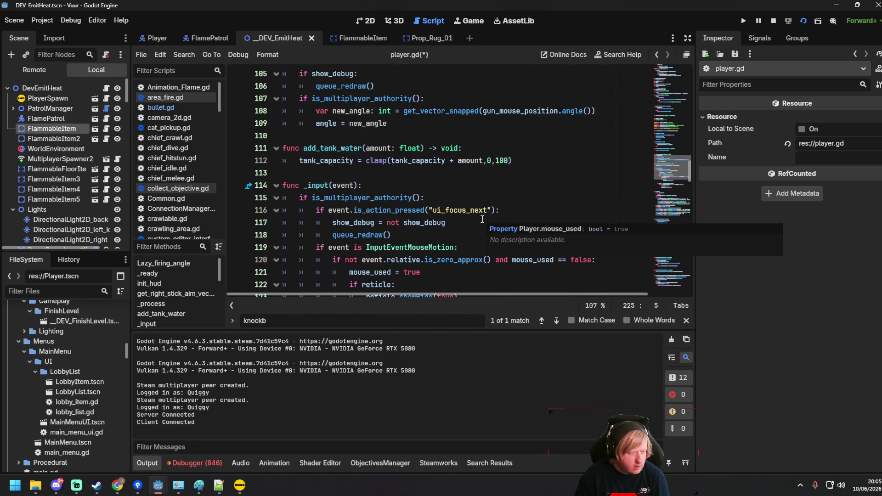
{"action": "scroll", "coordinate": [331, 156], "scroll_direction": "down", "scroll_amount": 1}
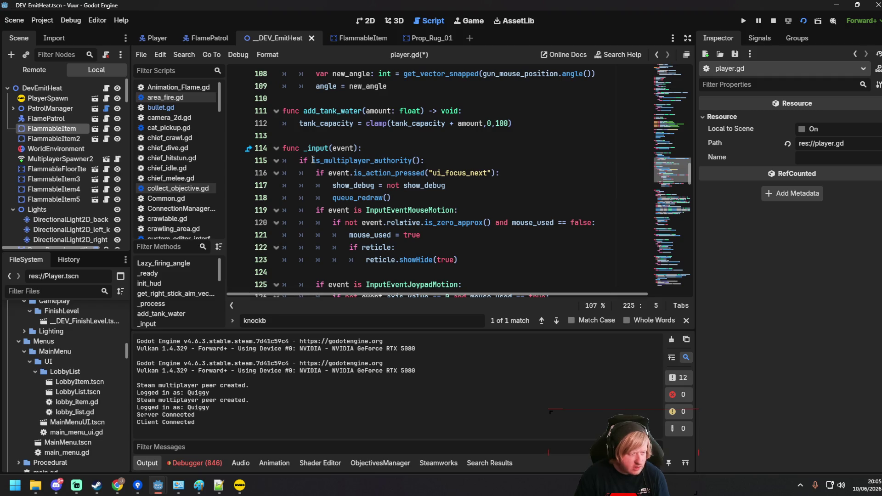
{"action": "scroll", "coordinate": [463, 190], "scroll_direction": "up", "scroll_amount": 16}
{"action": "scroll", "coordinate": [437, 208], "scroll_direction": "down", "scroll_amount": 17}
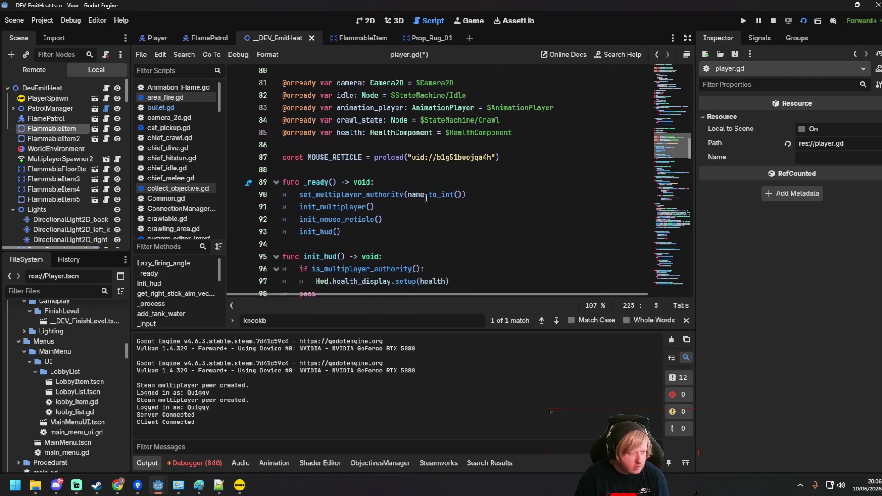
{"action": "scroll", "coordinate": [437, 207], "scroll_direction": "down", "scroll_amount": 15}
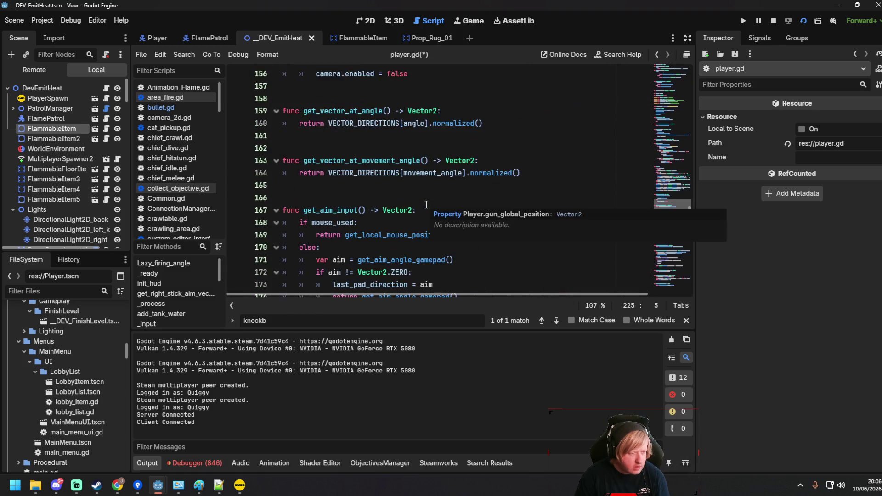
{"action": "scroll", "coordinate": [426, 204], "scroll_direction": "up", "scroll_amount": 5}
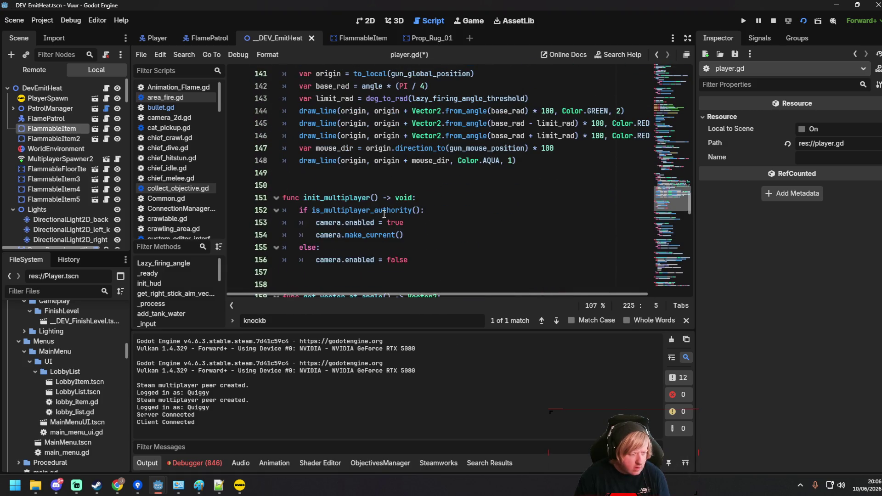
{"action": "scroll", "coordinate": [384, 214], "scroll_direction": "down", "scroll_amount": 14}
{"action": "scroll", "coordinate": [362, 175], "scroll_direction": "down", "scroll_amount": 8}
{"action": "scroll", "coordinate": [335, 163], "scroll_direction": "down", "scroll_amount": 4}
{"action": "scroll", "coordinate": [335, 163], "scroll_direction": "down", "scroll_amount": 3}
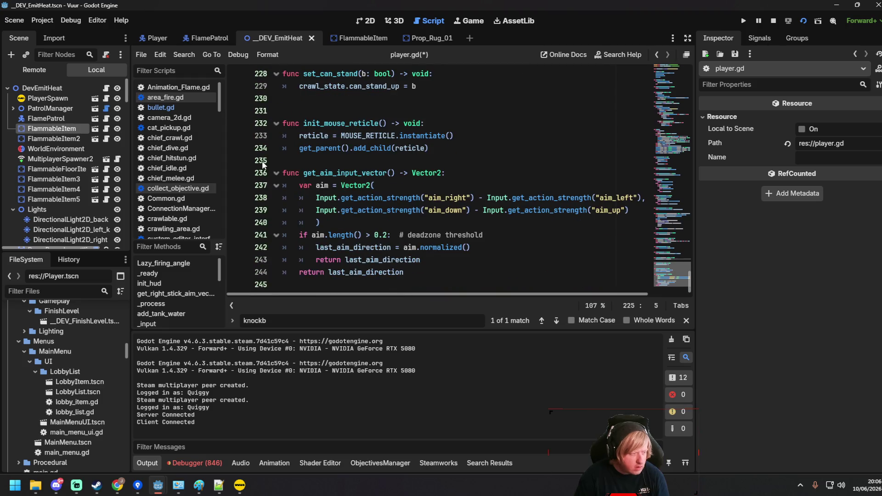
{"action": "left_click", "coordinate": [169, 106]}
{"action": "scroll", "coordinate": [396, 165], "scroll_direction": "up", "scroll_amount": 1}
{"action": "left_click", "coordinate": [341, 195]}
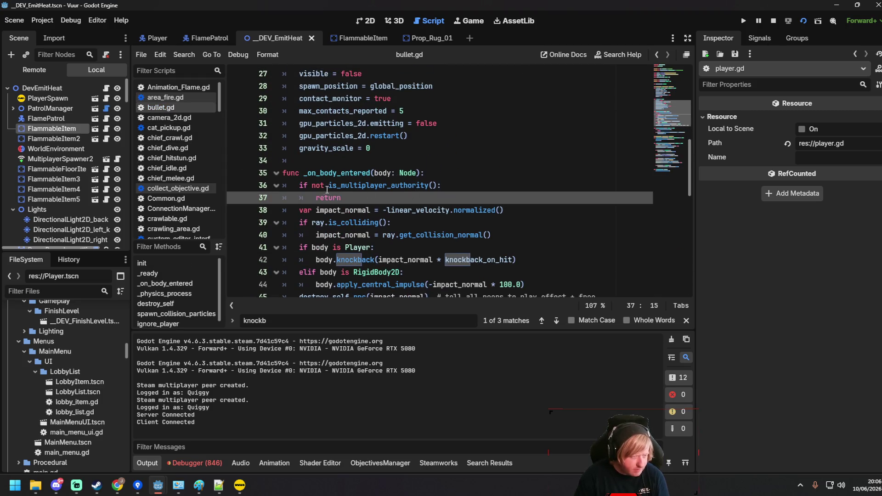
Change line 36 to 'if not multiplayer.is_server():', save bullet.gd, and run with F5
{"action": "left_click", "coordinate": [329, 185]}
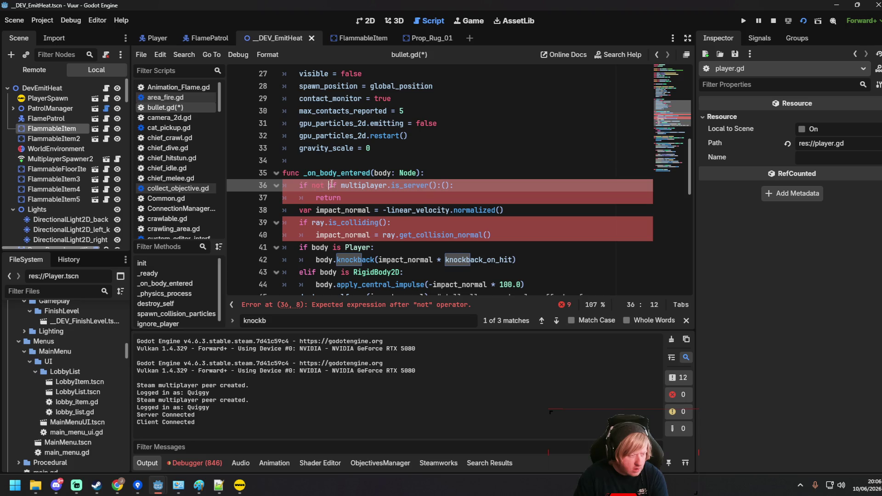
{"action": "left_click", "coordinate": [428, 185]}
{"action": "key", "text": "ctrl+s"}
{"action": "left_click", "coordinate": [386, 146]}
{"action": "key", "text": "F5"}
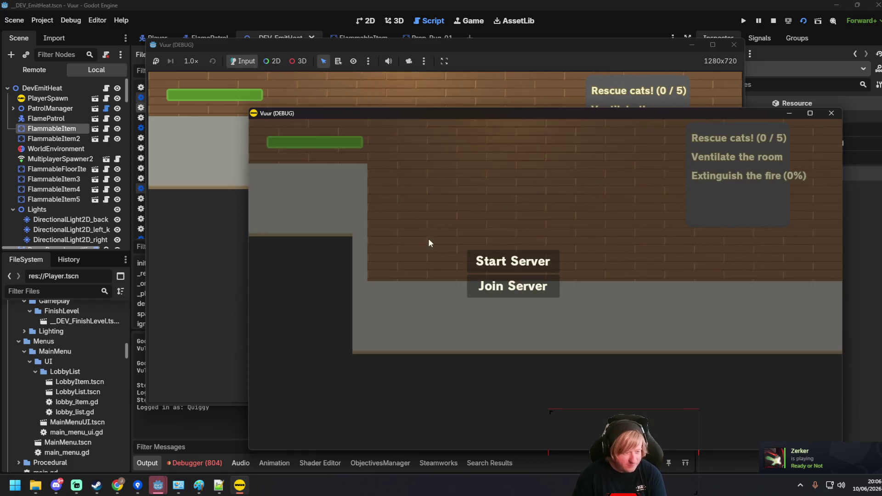
Host a server in one game window and join it from the other
{"action": "left_click", "coordinate": [512, 261]}
{"action": "left_click", "coordinate": [211, 222]}
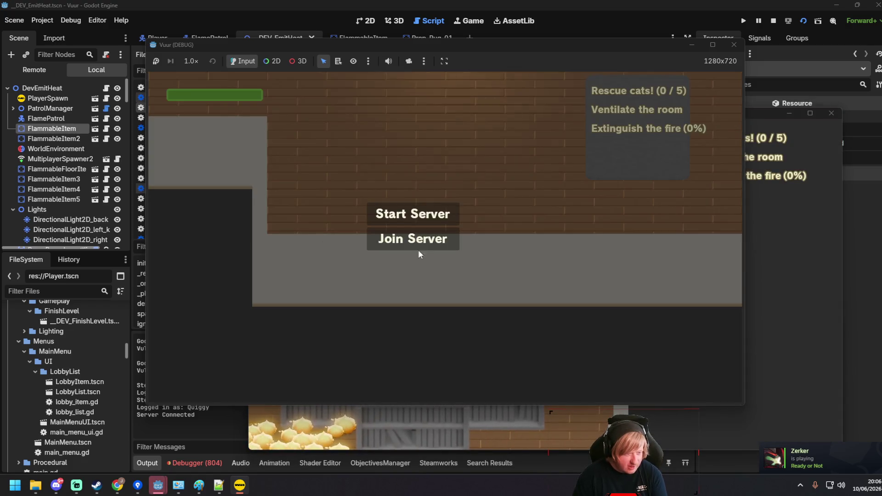
{"action": "left_click", "coordinate": [417, 245]}
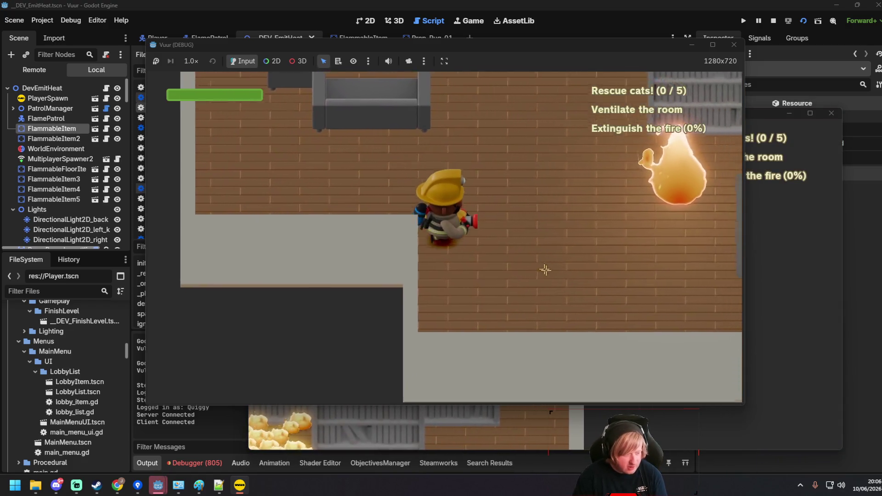
{"action": "mouse_move", "coordinate": [157, 484]}
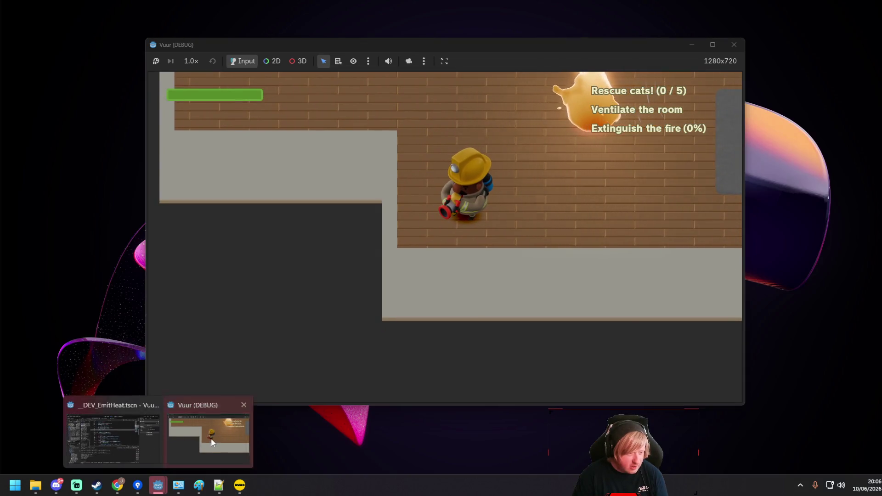
{"action": "left_click", "coordinate": [211, 438]}
{"action": "left_click", "coordinate": [240, 484]}
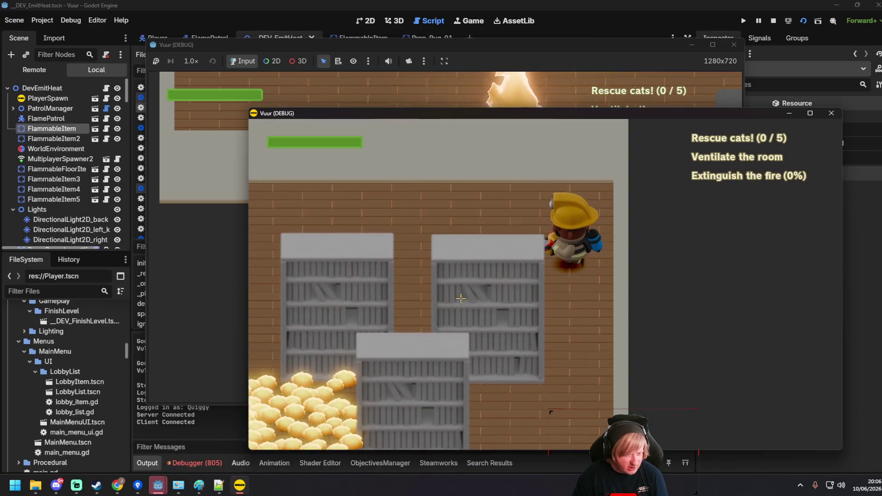
Walk the firefighter down-left with S and A and spray water at the other player
{"action": "key", "text": "s"}
{"action": "key", "text": "a"}
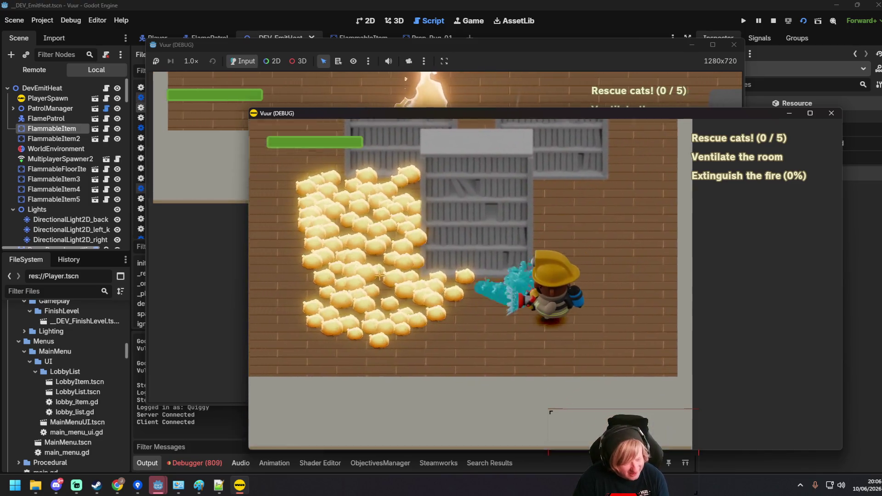
{"action": "key", "text": "s"}
{"action": "key", "text": "a"}
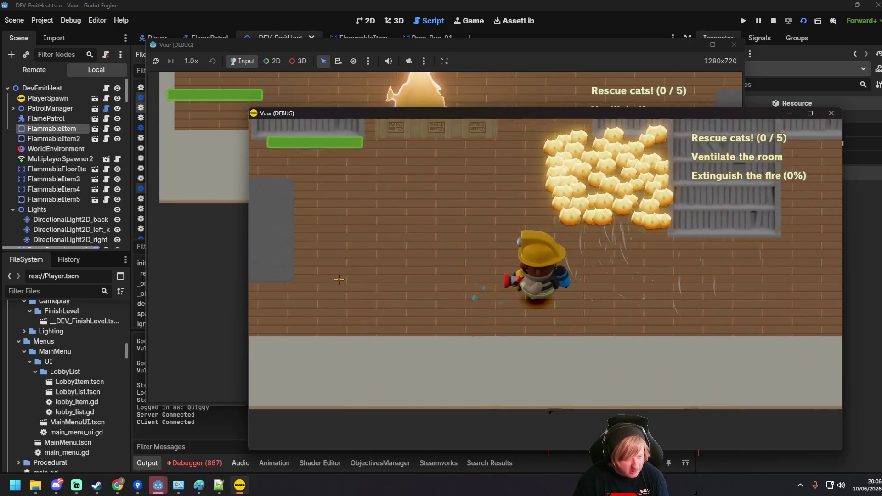
{"action": "key", "text": "a"}
{"action": "key", "text": "s"}
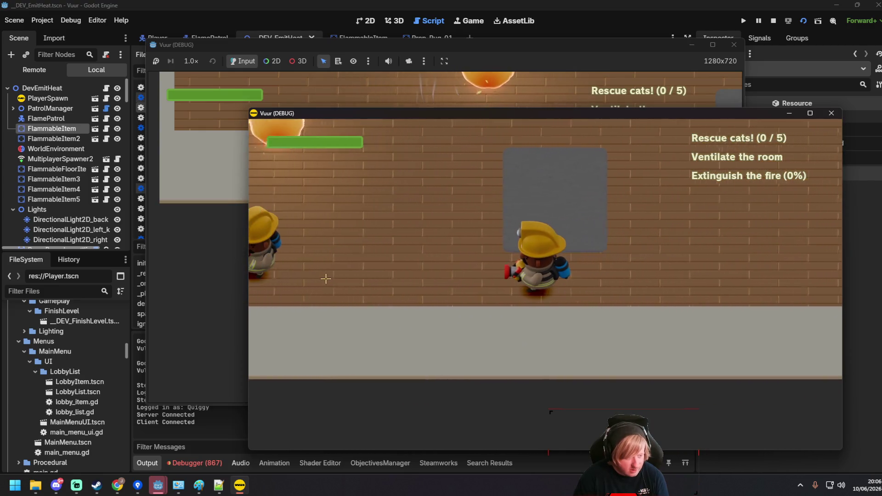
{"action": "key", "text": "a"}
{"action": "left_click", "coordinate": [326, 278]}
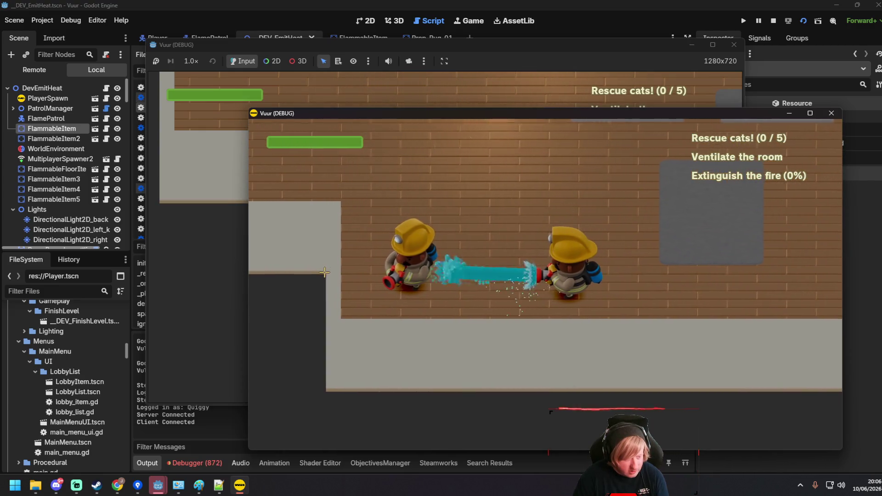
Spray water back from the other firefighter, then return to bullet.gd in the editor
{"action": "left_click", "coordinate": [165, 232]}
{"action": "left_click", "coordinate": [563, 253]}
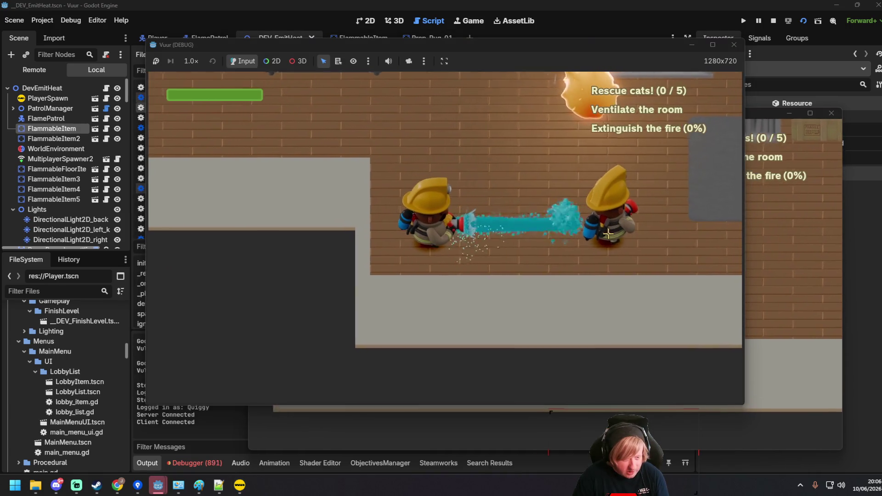
{"action": "left_click", "coordinate": [749, 254]}
{"action": "left_click", "coordinate": [468, 8]}
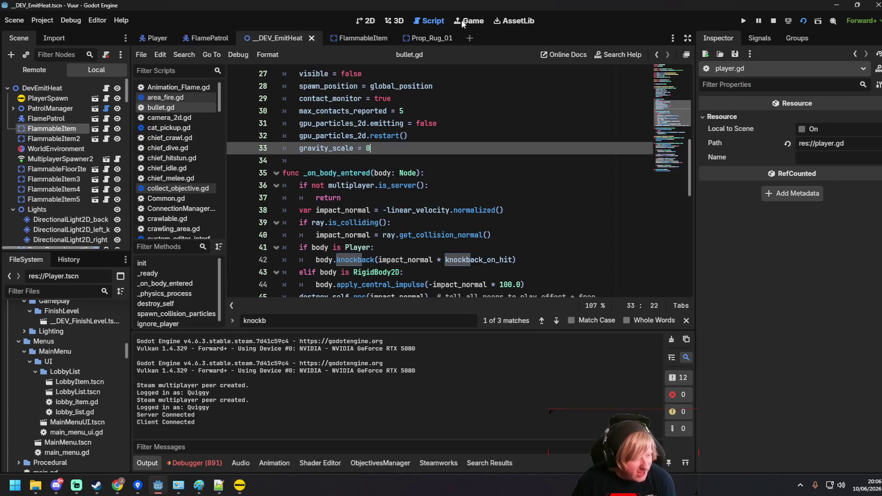
Rerun the scene with F6 and shoot so a bullet triggers the collision breakpoint
{"action": "scroll", "coordinate": [344, 211], "scroll_direction": "down", "scroll_amount": 1}
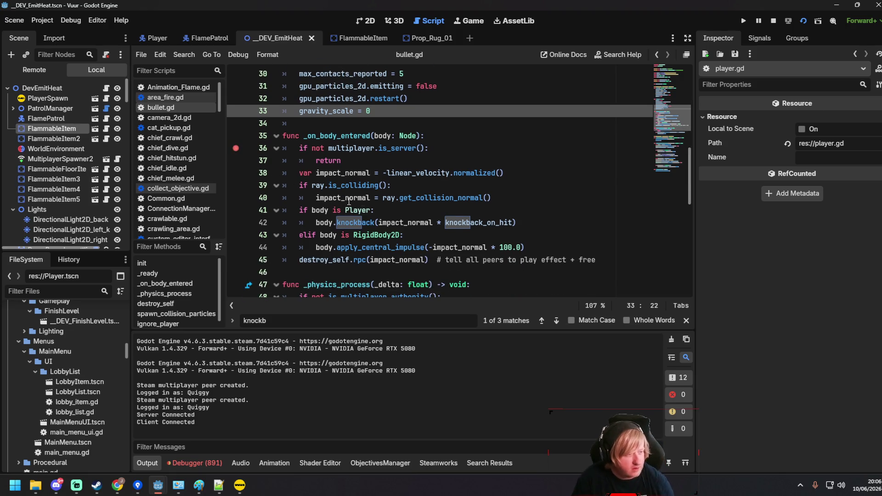
{"action": "scroll", "coordinate": [443, 188], "scroll_direction": "up", "scroll_amount": 1}
{"action": "key", "text": "F6"}
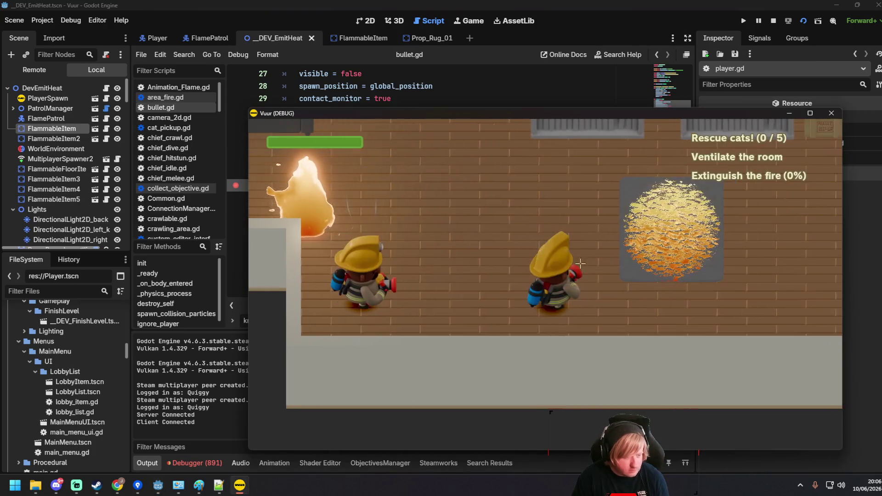
{"action": "left_click", "coordinate": [387, 276]}
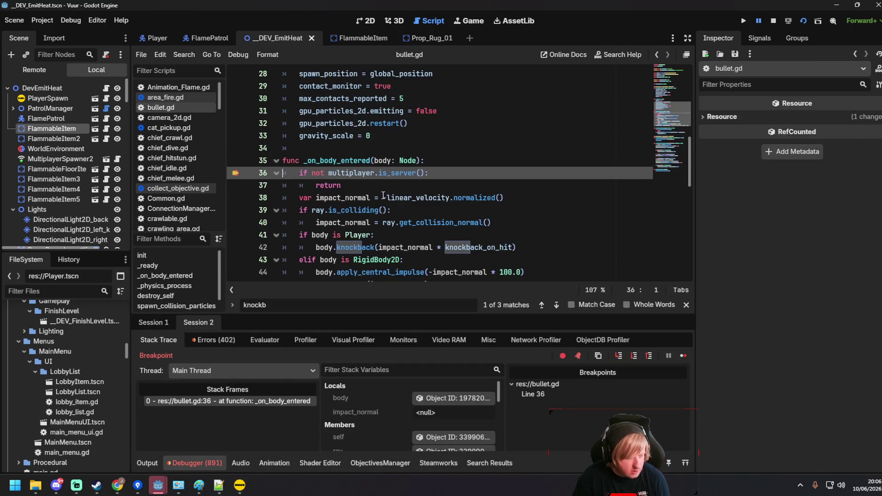
{"action": "mouse_move", "coordinate": [352, 177]}
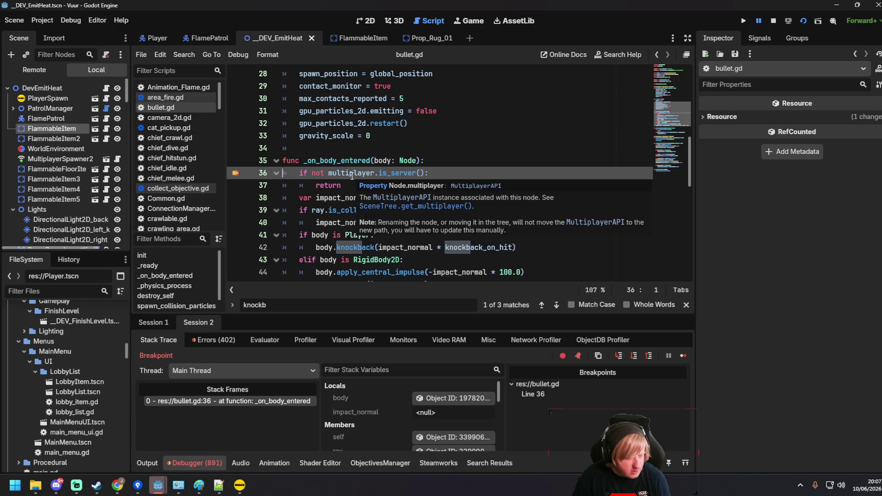
{"action": "mouse_move", "coordinate": [384, 160]}
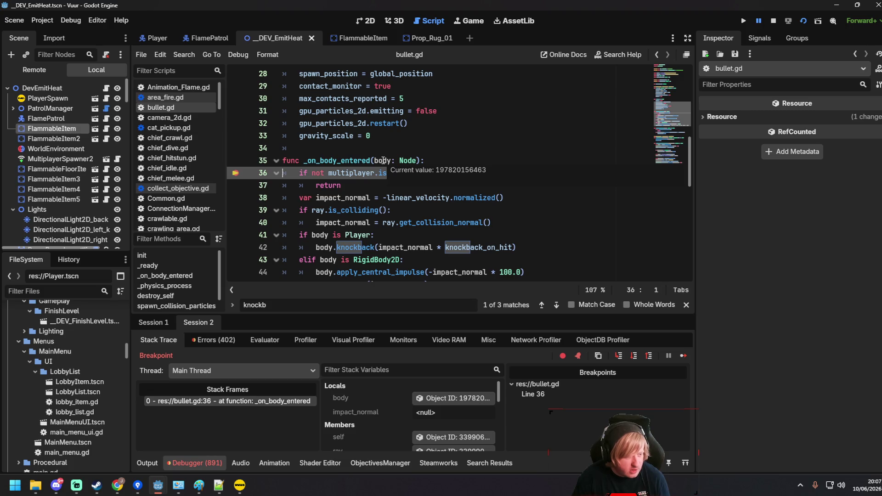
Add a breakpoint on line 38 and continue through breakpoints 38, 42 and 36
{"action": "left_click", "coordinate": [239, 201]}
{"action": "left_click", "coordinate": [683, 356]}
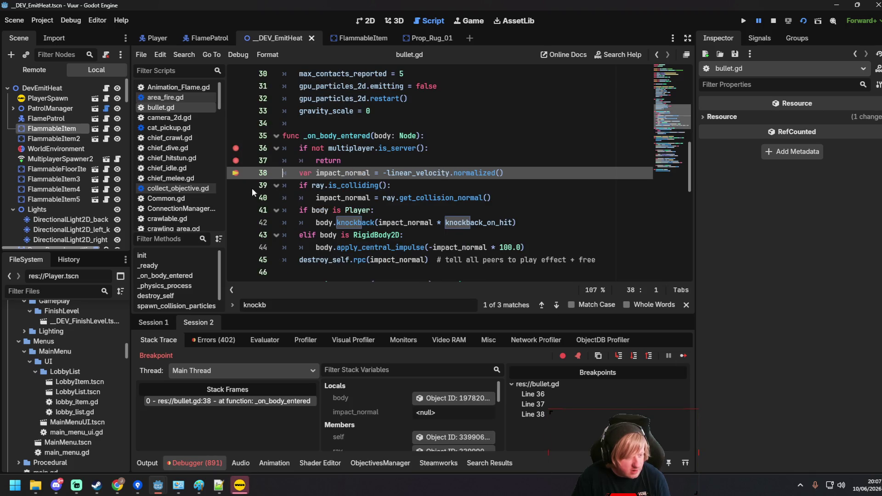
{"action": "left_click", "coordinate": [683, 357]}
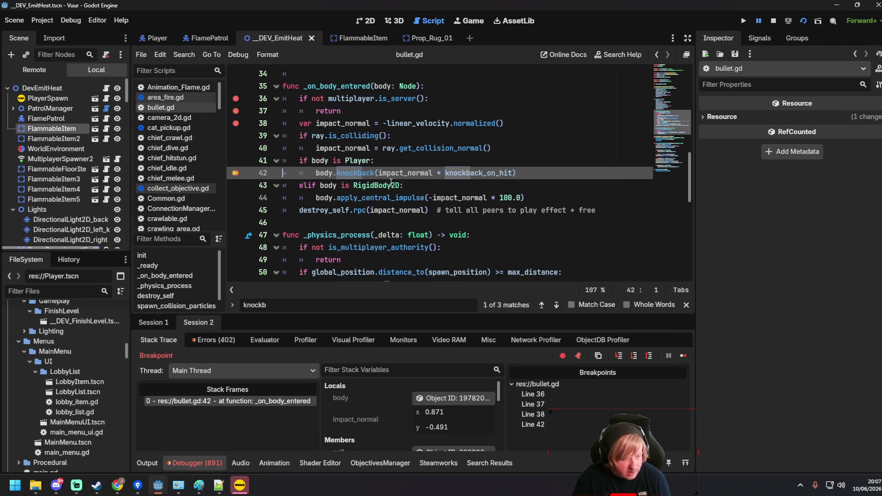
{"action": "left_click", "coordinate": [682, 357]}
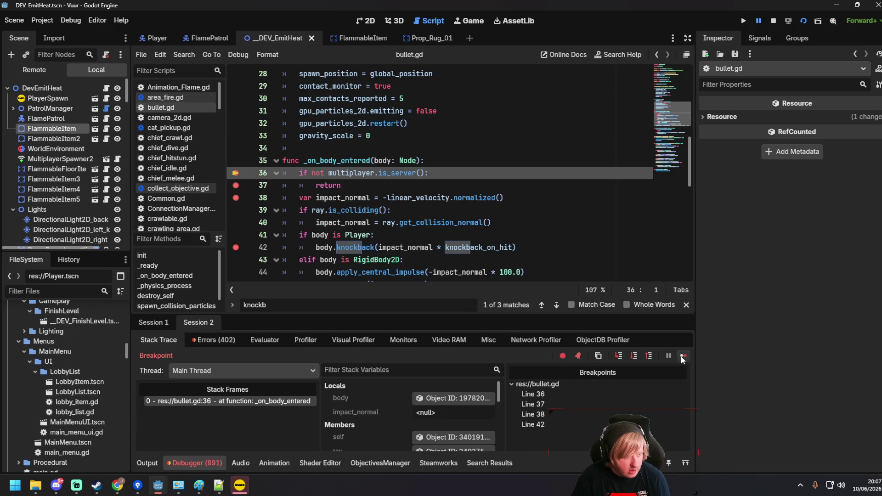
{"action": "left_click", "coordinate": [682, 356]}
{"action": "left_click", "coordinate": [682, 356]}
{"action": "left_click", "coordinate": [682, 357]}
{"action": "left_click", "coordinate": [683, 357]}
{"action": "left_click", "coordinate": [682, 356]}
{"action": "left_click", "coordinate": [683, 356]}
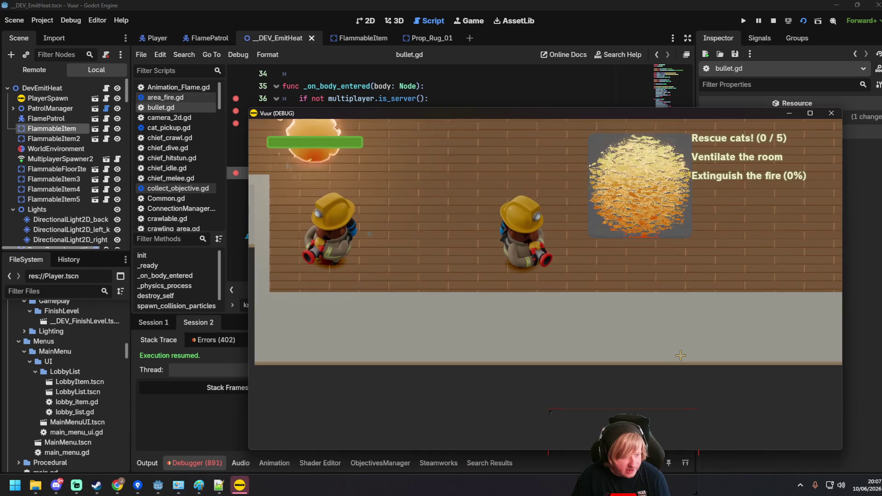
Cycle through both Vuur (DEBUG) windows, then return to the editor paused at bullet.gd line 36
{"action": "key", "text": "alt+Tab"}
{"action": "key", "text": "Tab"}
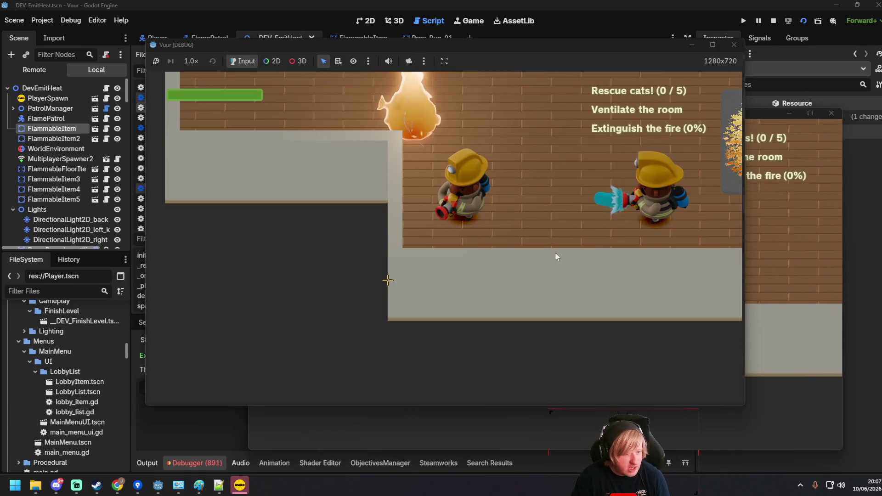
{"action": "key", "text": "alt+Tab"}
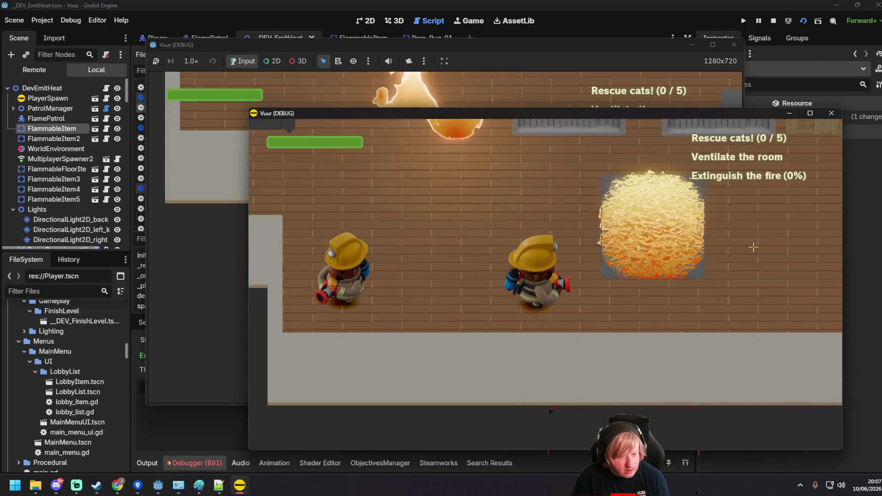
{"action": "left_click", "coordinate": [239, 241]}
{"action": "key", "text": "alt+Tab"}
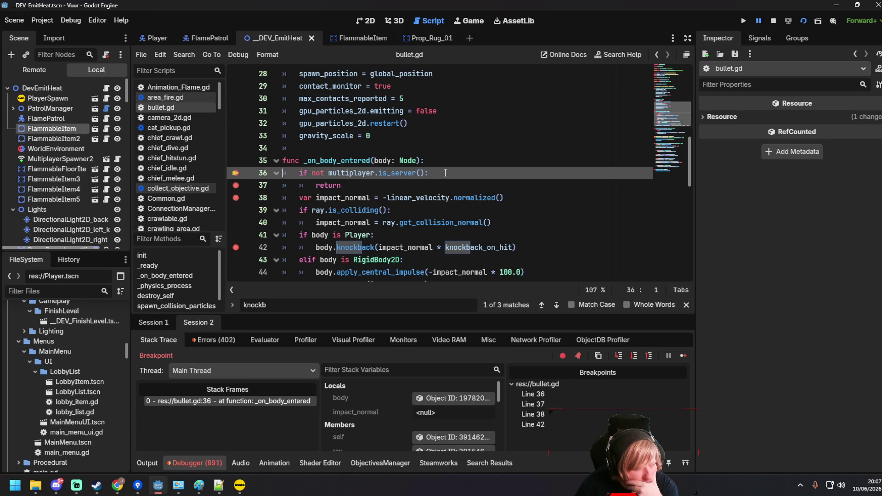
{"action": "scroll", "coordinate": [444, 172], "scroll_direction": "down", "scroll_amount": 1}
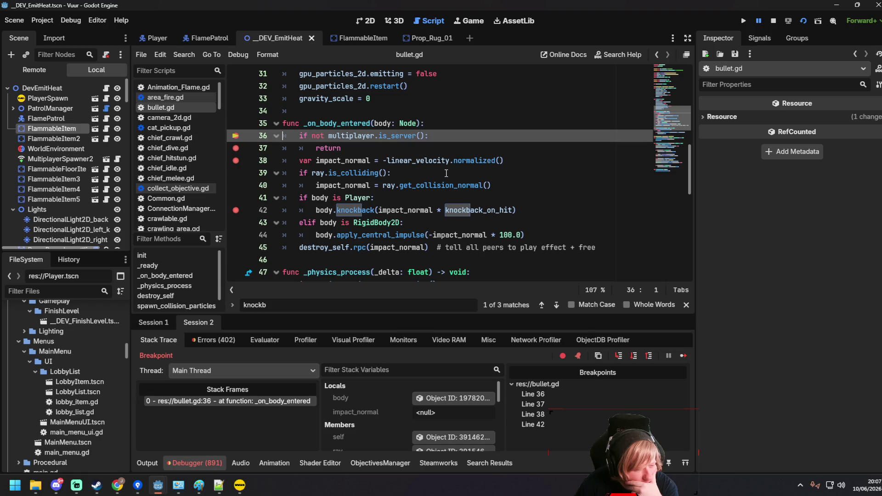
{"action": "left_click", "coordinate": [347, 211]}
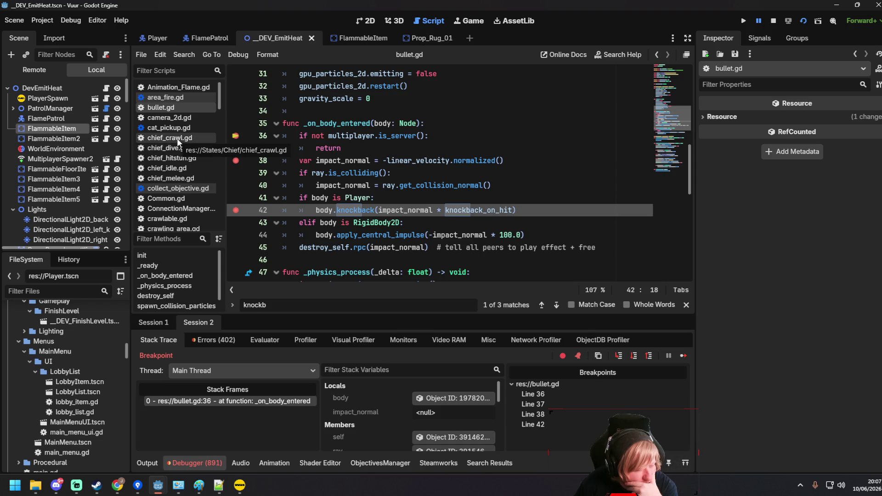
{"action": "scroll", "coordinate": [178, 142], "scroll_direction": "down", "scroll_amount": 1}
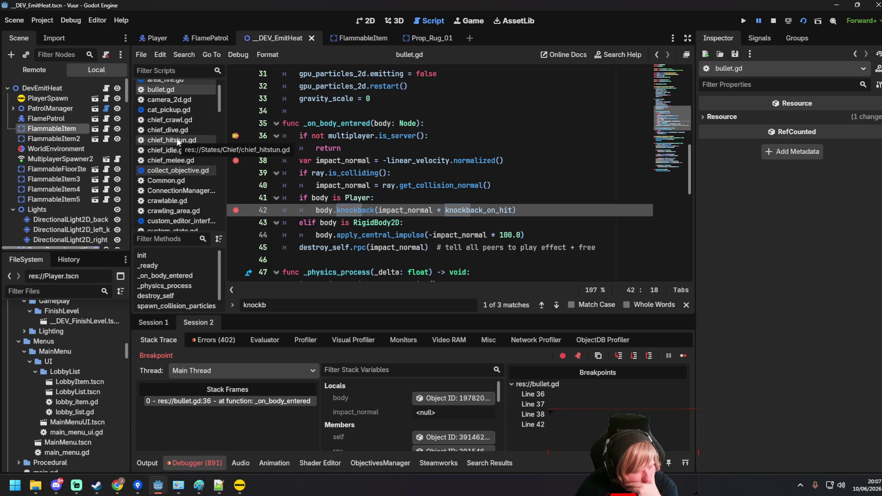
{"action": "scroll", "coordinate": [177, 141], "scroll_direction": "down", "scroll_amount": 5}
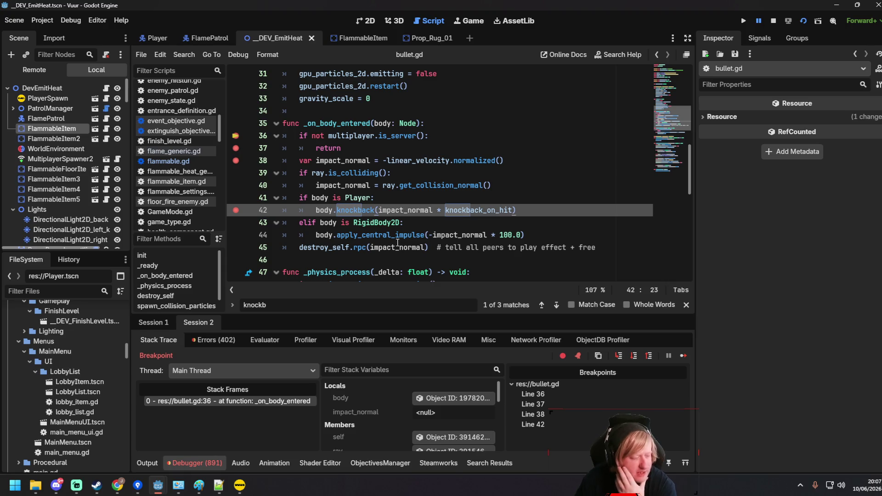
Append .rpc to the body.knockback call on line 42 and save bullet.gd
{"action": "type", "text": ".rpc"}
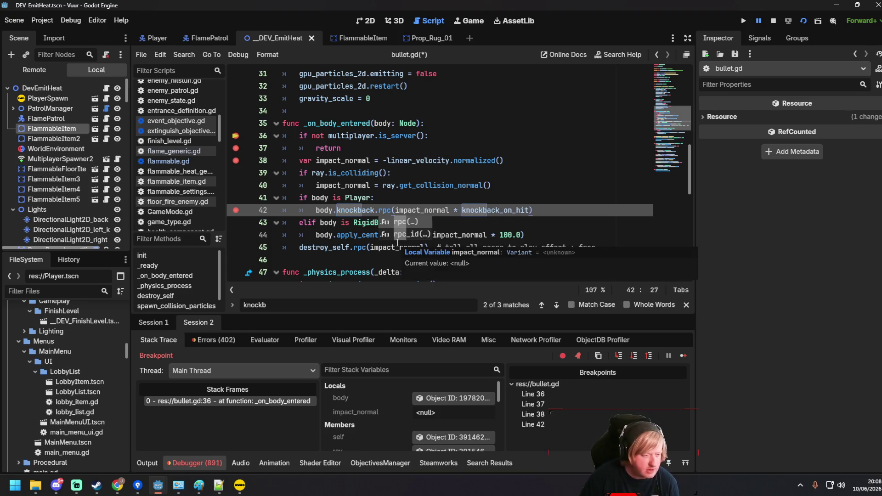
{"action": "scroll", "coordinate": [408, 192], "scroll_direction": "down", "scroll_amount": 2}
{"action": "left_click", "coordinate": [408, 161]}
{"action": "scroll", "coordinate": [371, 207], "scroll_direction": "down", "scroll_amount": 6}
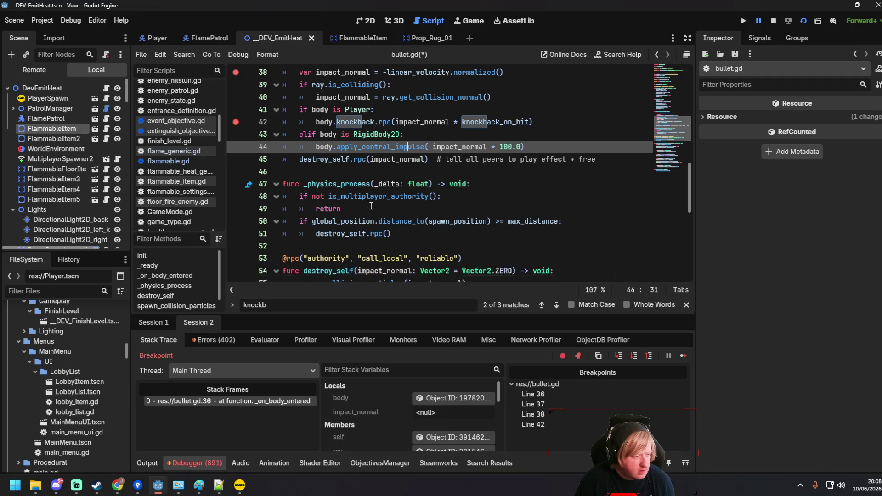
{"action": "scroll", "coordinate": [371, 205], "scroll_direction": "down", "scroll_amount": 2}
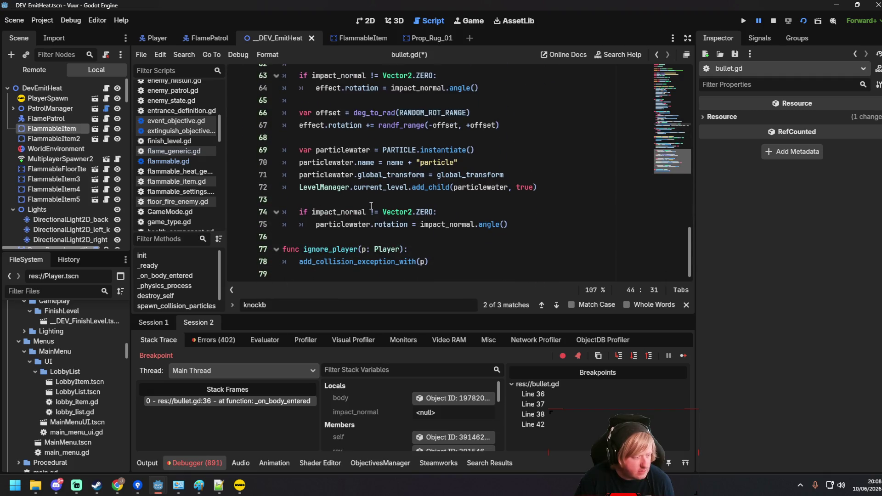
{"action": "scroll", "coordinate": [367, 211], "scroll_direction": "up", "scroll_amount": 14}
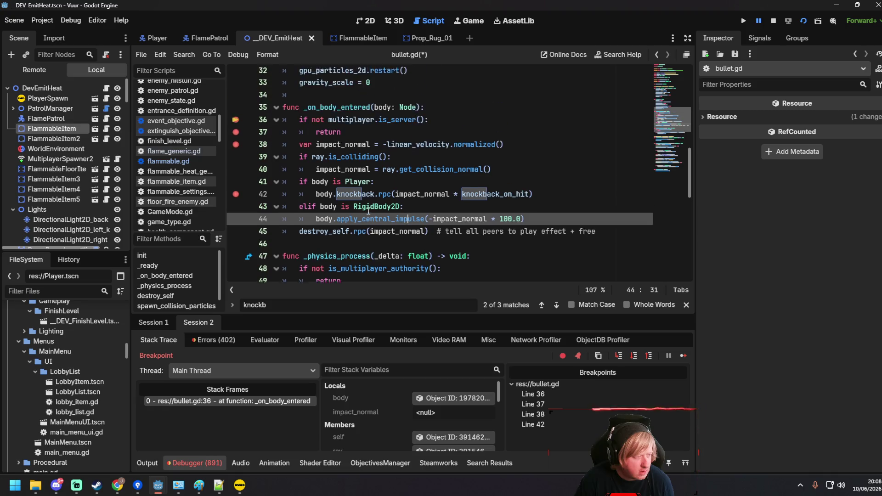
{"action": "scroll", "coordinate": [368, 211], "scroll_direction": "up", "scroll_amount": 6}
{"action": "scroll", "coordinate": [368, 210], "scroll_direction": "down", "scroll_amount": 4}
{"action": "scroll", "coordinate": [171, 134], "scroll_direction": "up", "scroll_amount": 10}
{"action": "scroll", "coordinate": [422, 172], "scroll_direction": "up", "scroll_amount": 4}
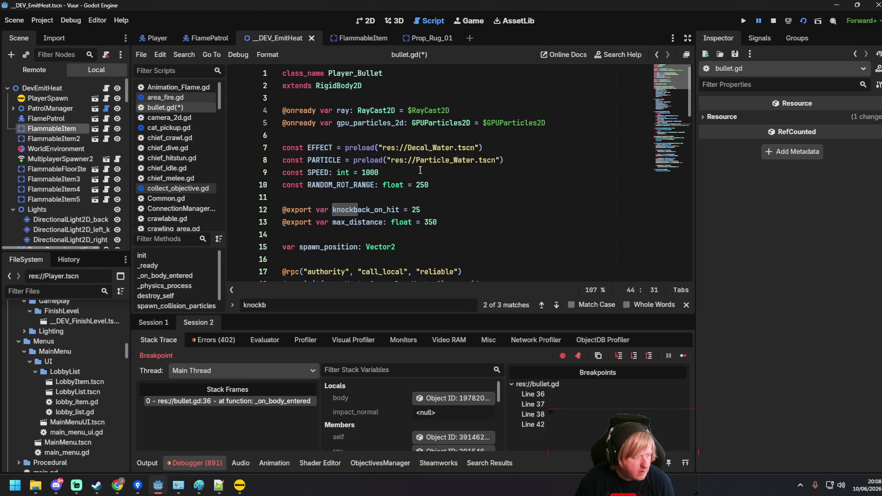
{"action": "scroll", "coordinate": [422, 172], "scroll_direction": "down", "scroll_amount": 16}
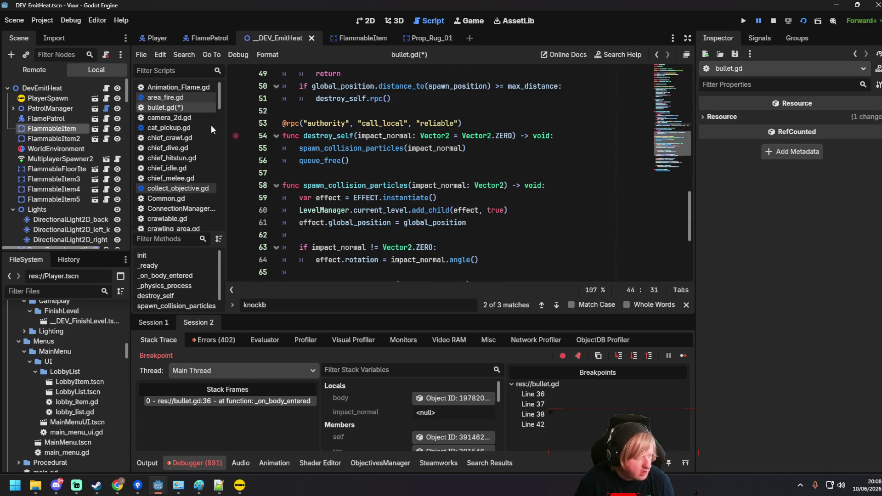
{"action": "left_click", "coordinate": [461, 148]}
{"action": "key", "text": "ctrl+s"}
Open player.gd with the caret just above func knockback
{"action": "scroll", "coordinate": [197, 154], "scroll_direction": "down", "scroll_amount": 10}
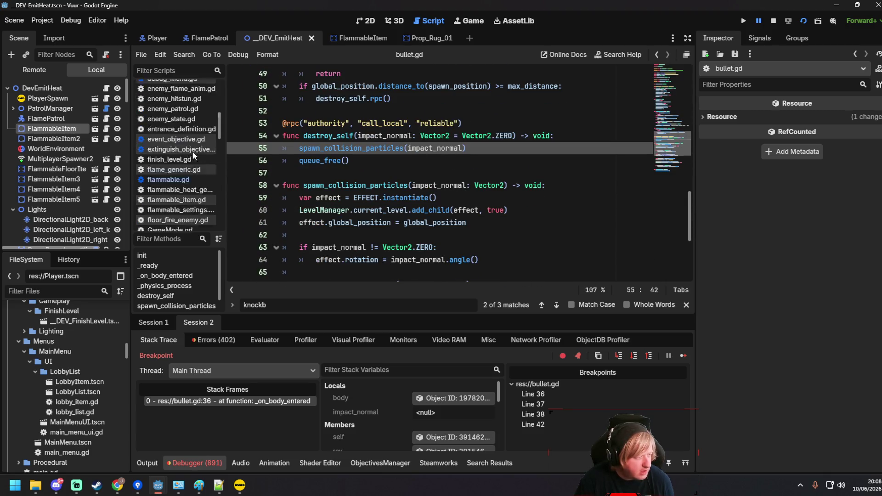
{"action": "scroll", "coordinate": [196, 154], "scroll_direction": "down", "scroll_amount": 8}
{"action": "left_click", "coordinate": [172, 171]}
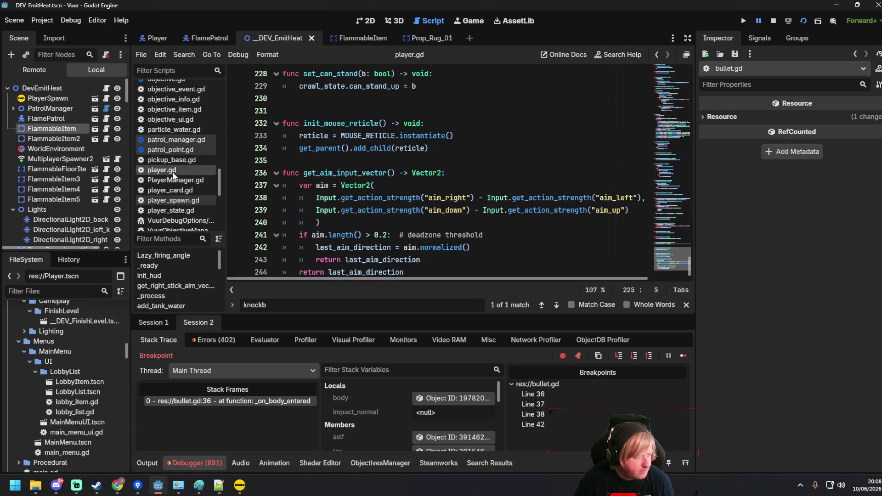
{"action": "scroll", "coordinate": [358, 193], "scroll_direction": "up", "scroll_amount": 5}
{"action": "left_click", "coordinate": [318, 185]}
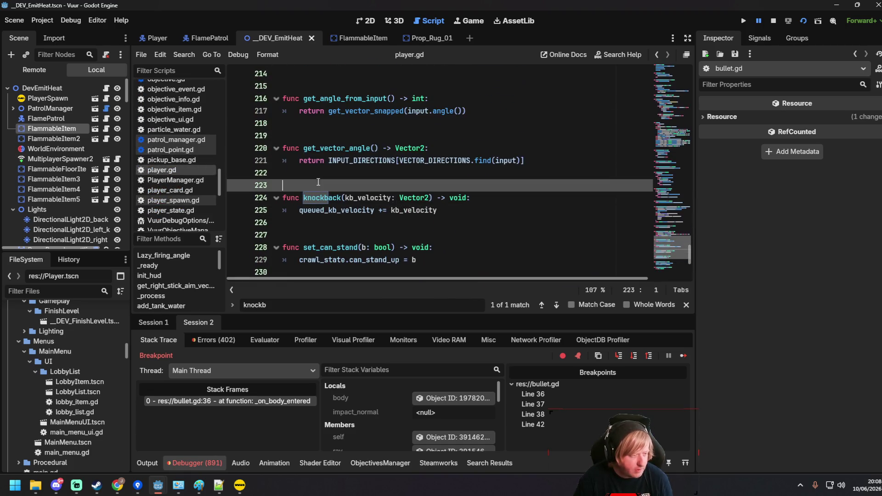
{"action": "type", "text": "c(\"author"}
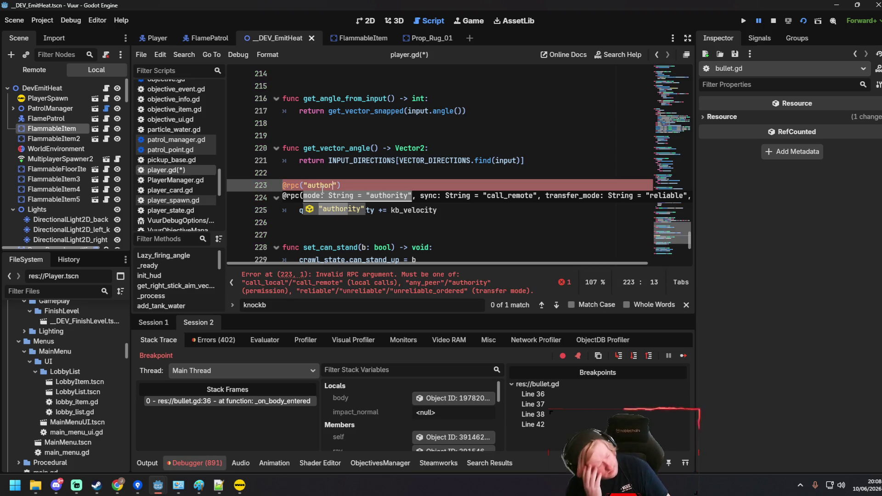
{"action": "key", "text": "BackSpace"}
{"action": "key", "text": "BackSpace"}
{"action": "key", "text": "BackSpace"}
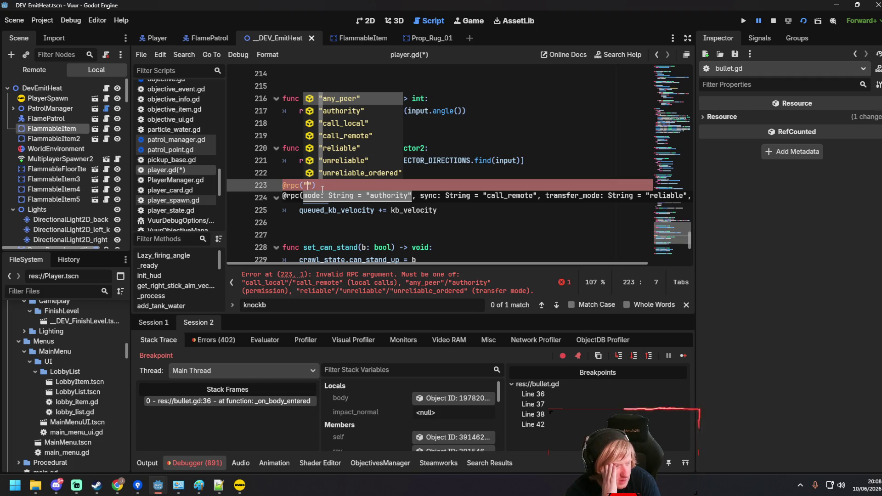
{"action": "key", "text": "Down"}
{"action": "key", "text": "Return"}
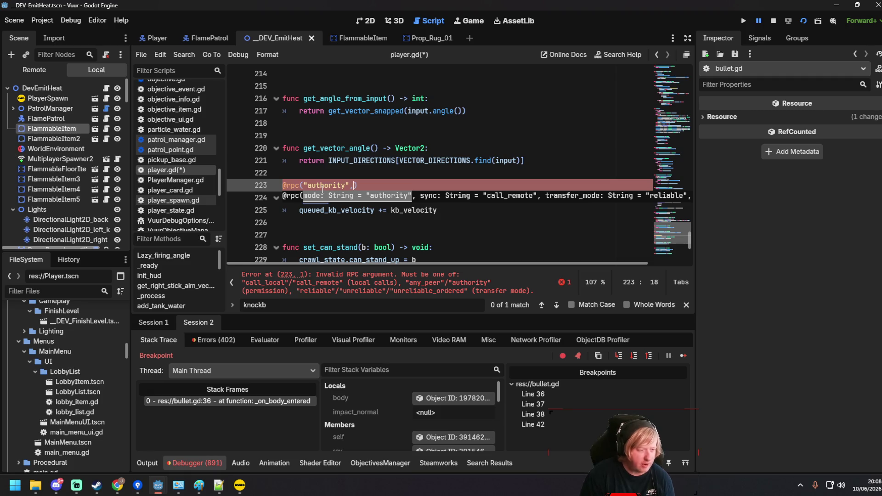
{"action": "type", "text": "\"call"}
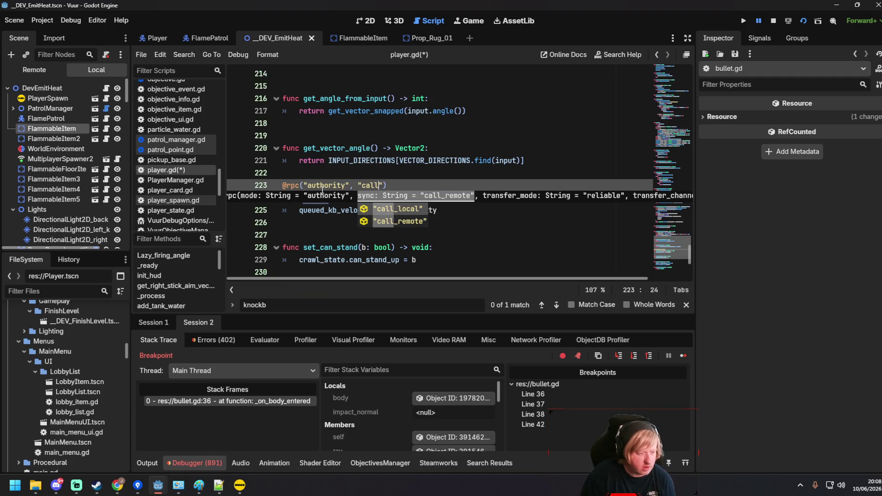
{"action": "key", "text": "Return"}
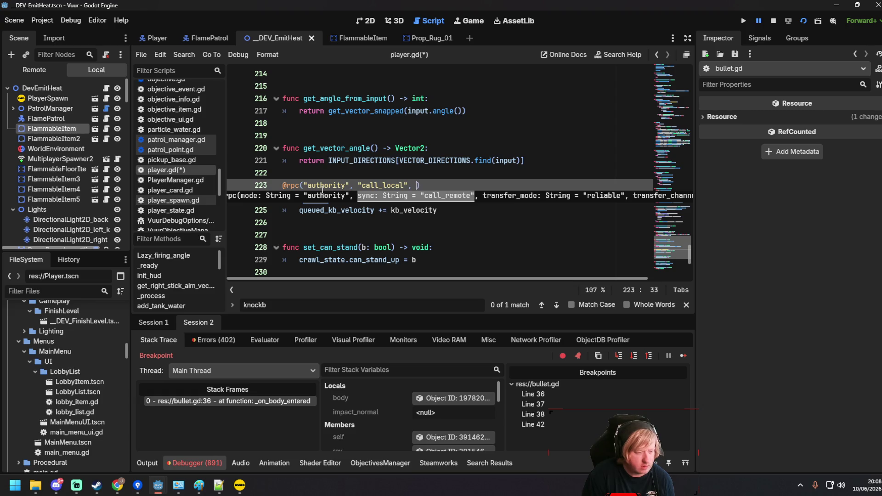
{"action": "type", "text": "\""}
{"action": "type", "text": "relia"}
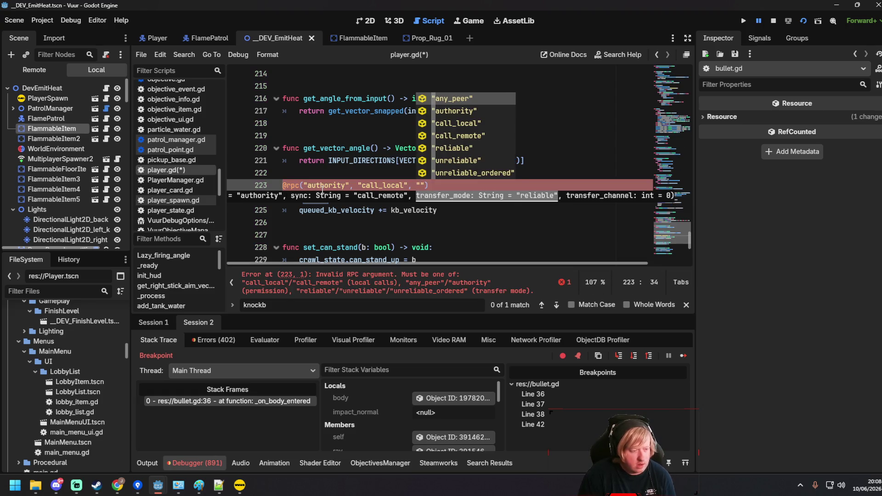
{"action": "key", "text": "Return"}
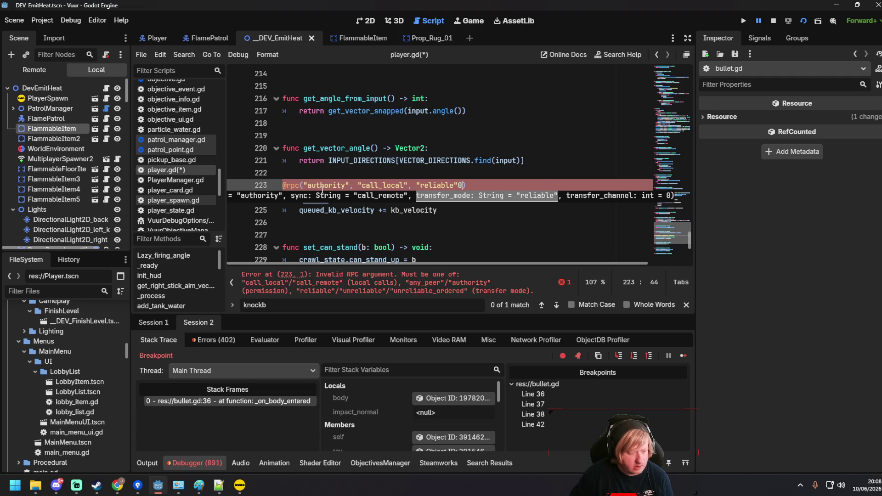
{"action": "key", "text": "BackSpace"}
{"action": "key", "text": "ctrl+s"}
{"action": "left_click", "coordinate": [341, 147]}
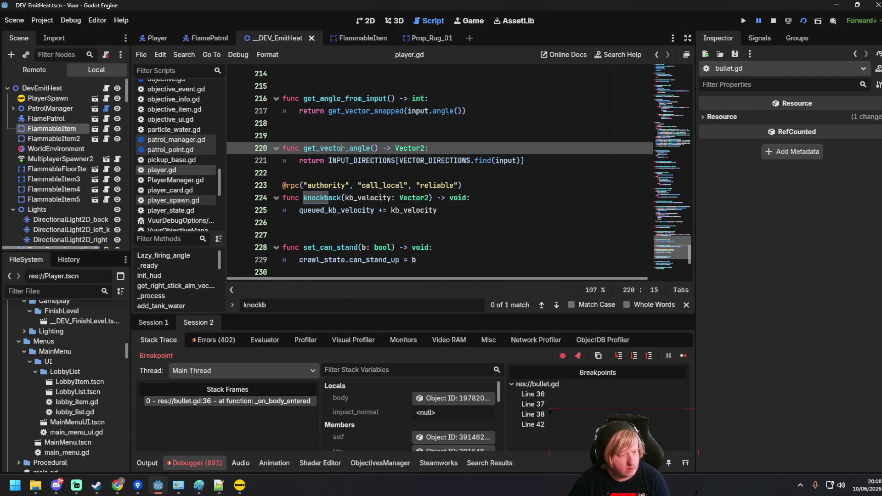
Relaunch the game, host a server in one window and join it from the other
{"action": "key", "text": "F5"}
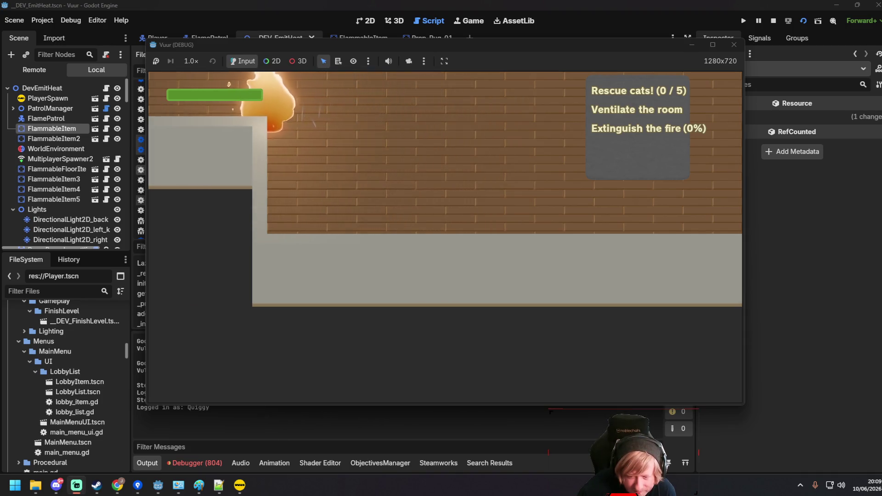
{"action": "left_click", "coordinate": [452, 46]}
{"action": "key", "text": "F5"}
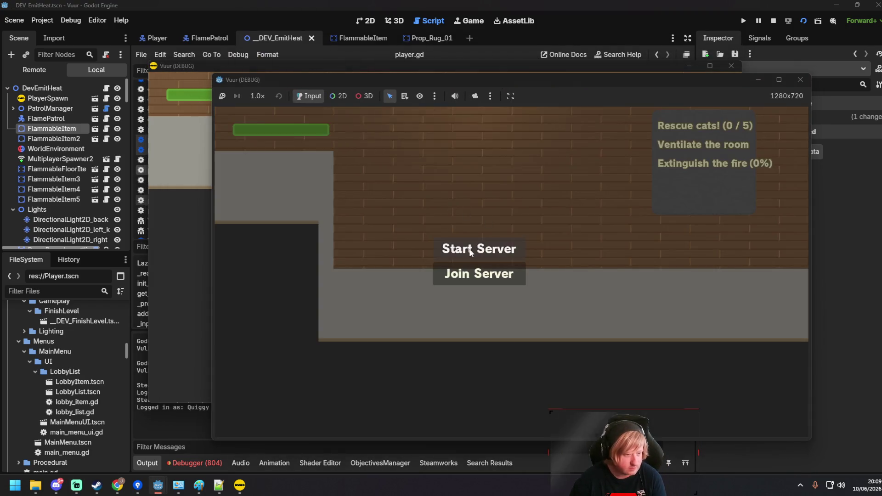
{"action": "left_click", "coordinate": [457, 250]}
{"action": "left_click", "coordinate": [172, 208]}
{"action": "left_click", "coordinate": [413, 239]}
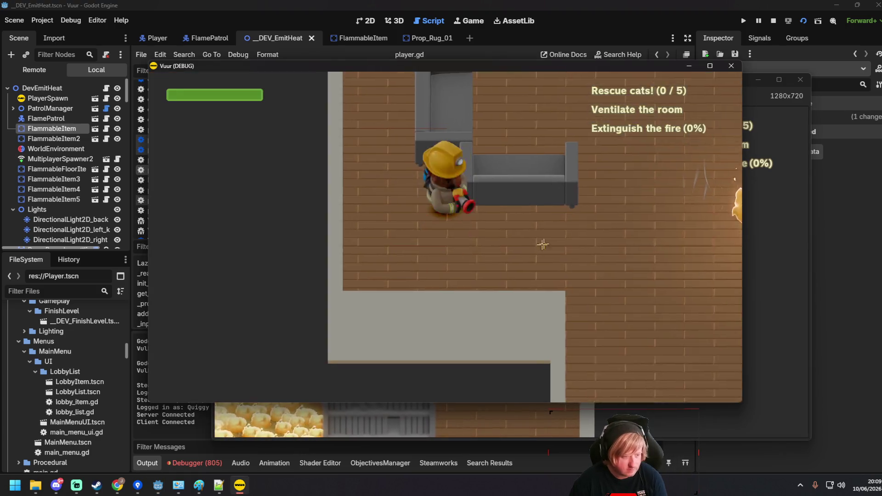
Remove the stray "s" on bullet.gd line 36, save, and clear the line 36 breakpoint
{"action": "type", "text": "s"}
{"action": "key", "text": "BackSpace"}
{"action": "key", "text": "ctrl+s"}
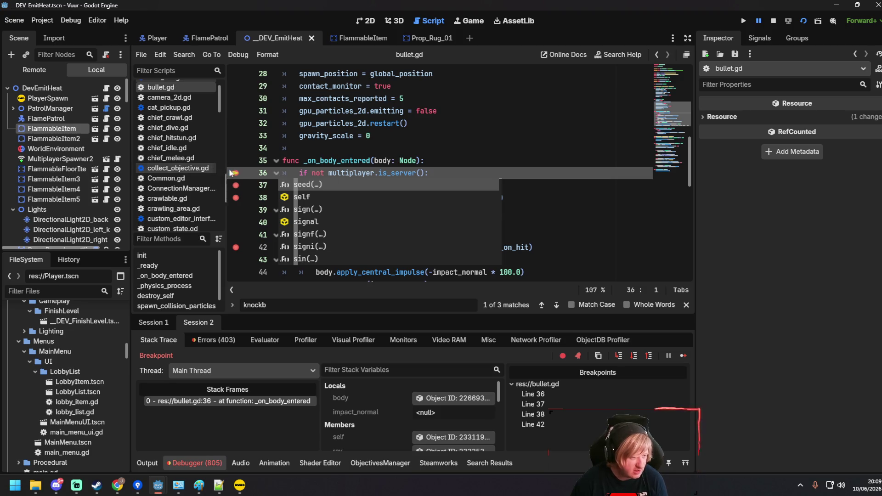
{"action": "left_click", "coordinate": [235, 172]}
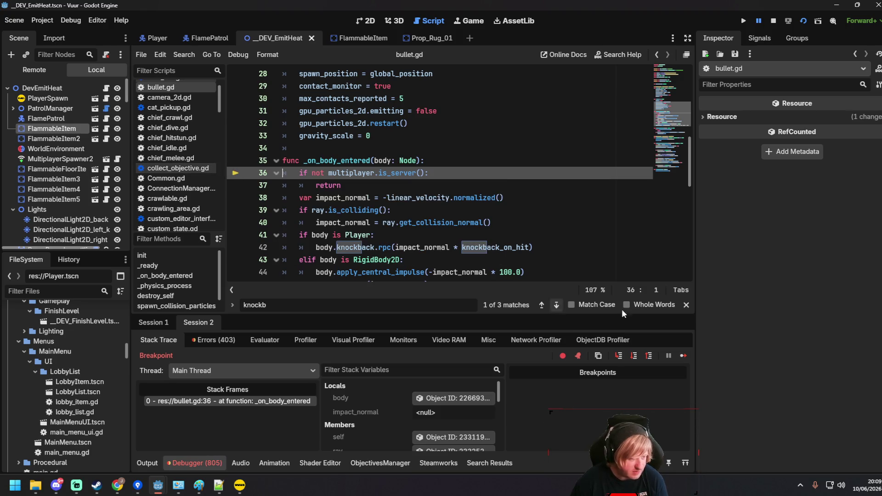
Resume the game and spray water between the two firefighters, then return to the editor
{"action": "left_click", "coordinate": [683, 356]}
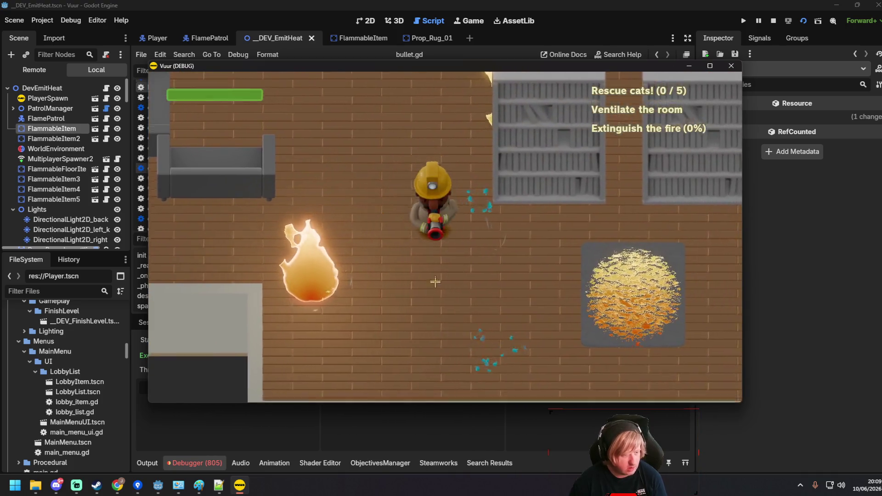
{"action": "mouse_move", "coordinate": [269, 235]}
{"action": "left_mouse_down"}
{"action": "mouse_move", "coordinate": [255, 256]}
{"action": "mouse_move", "coordinate": [305, 247]}
{"action": "mouse_move", "coordinate": [196, 197]}
{"action": "mouse_move", "coordinate": [542, 180]}
{"action": "mouse_move", "coordinate": [560, 89]}
{"action": "mouse_move", "coordinate": [344, 138]}
{"action": "mouse_move", "coordinate": [512, 157]}
{"action": "mouse_move", "coordinate": [715, 122]}
{"action": "mouse_move", "coordinate": [611, 239]}
{"action": "mouse_move", "coordinate": [574, 211]}
{"action": "mouse_move", "coordinate": [565, 170]}
{"action": "mouse_move", "coordinate": [696, 123]}
{"action": "left_mouse_up"}
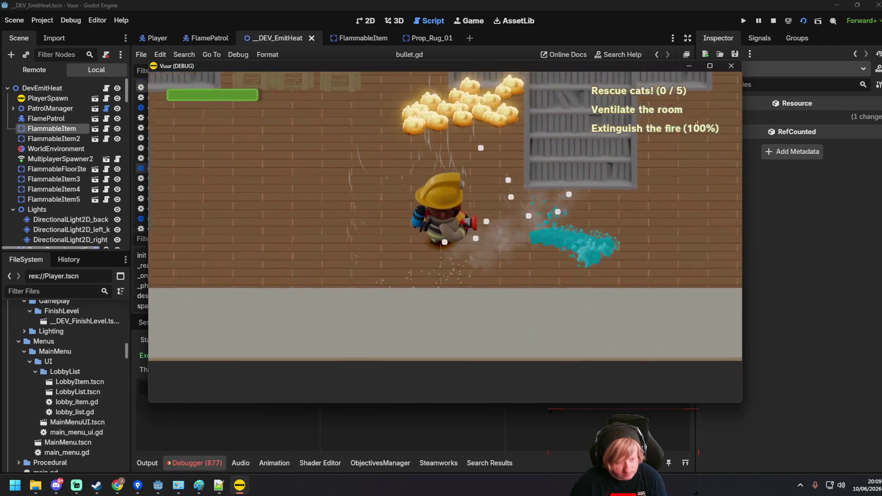
{"action": "key", "text": "d"}
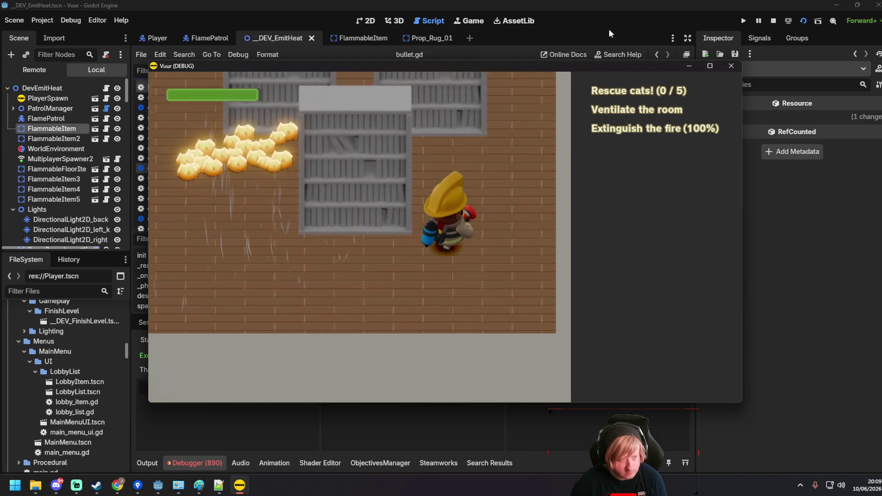
{"action": "key", "text": "w"}
{"action": "left_click_drag", "start_coordinate": [475, 92], "coordinate": [444, 103]}
{"action": "key", "text": "alt+Tab"}
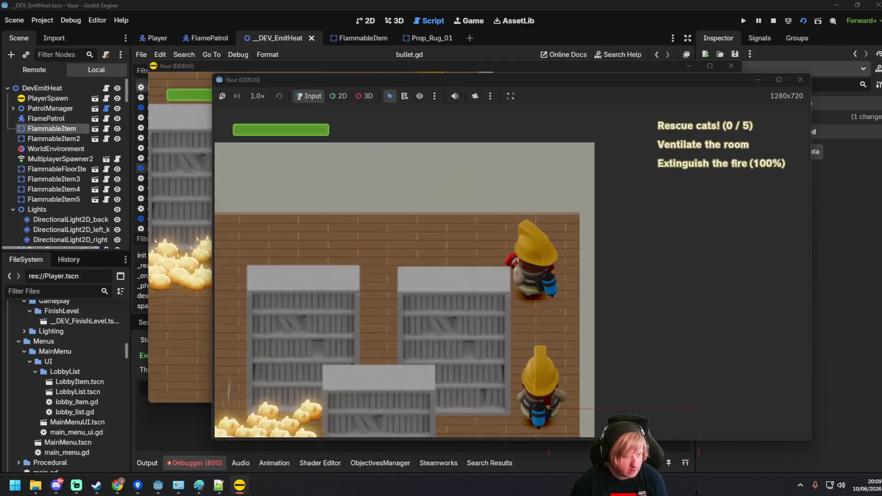
{"action": "left_click_drag", "start_coordinate": [551, 315], "coordinate": [494, 368]}
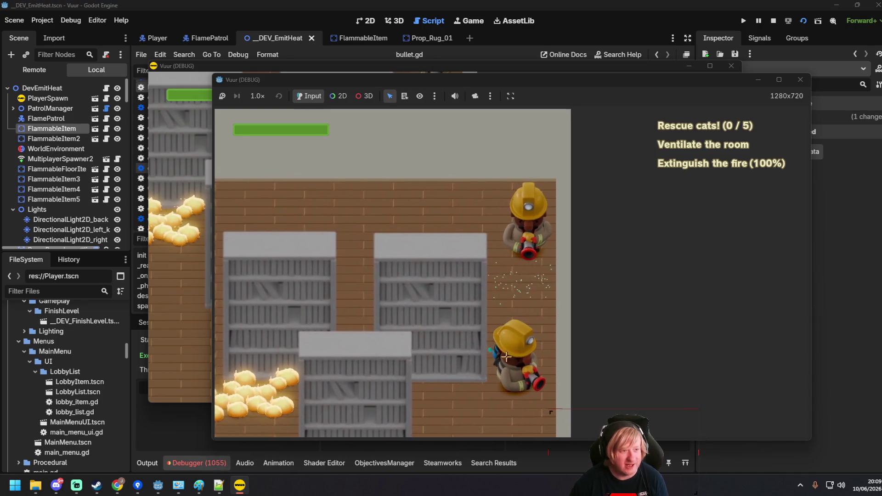
{"action": "left_click", "coordinate": [473, 4]}
{"action": "scroll", "coordinate": [402, 176], "scroll_direction": "down", "scroll_amount": 3}
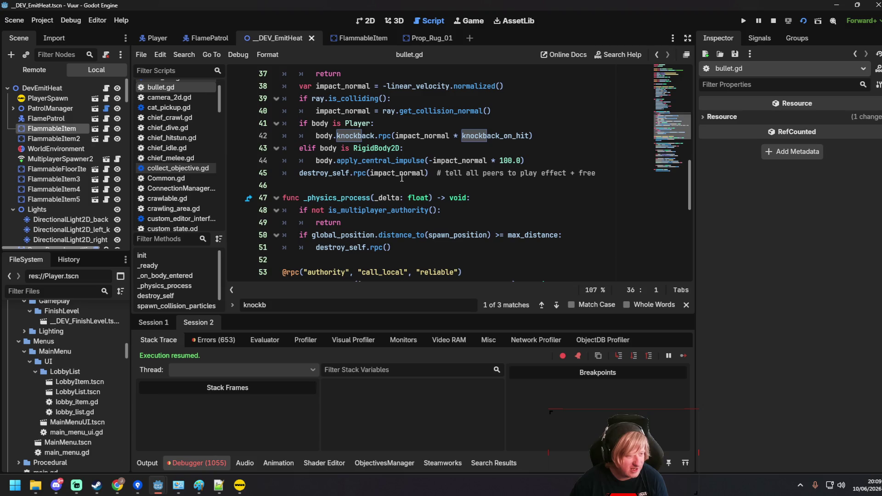
{"action": "left_click", "coordinate": [397, 148]}
{"action": "left_click", "coordinate": [358, 136]}
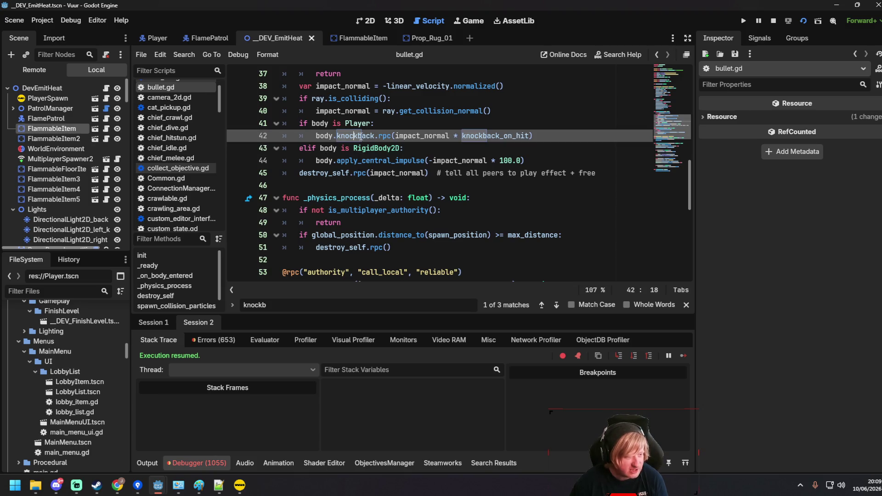
{"action": "left_click", "coordinate": [360, 136], "text": "ctrl"}
{"action": "left_click", "coordinate": [307, 161]}
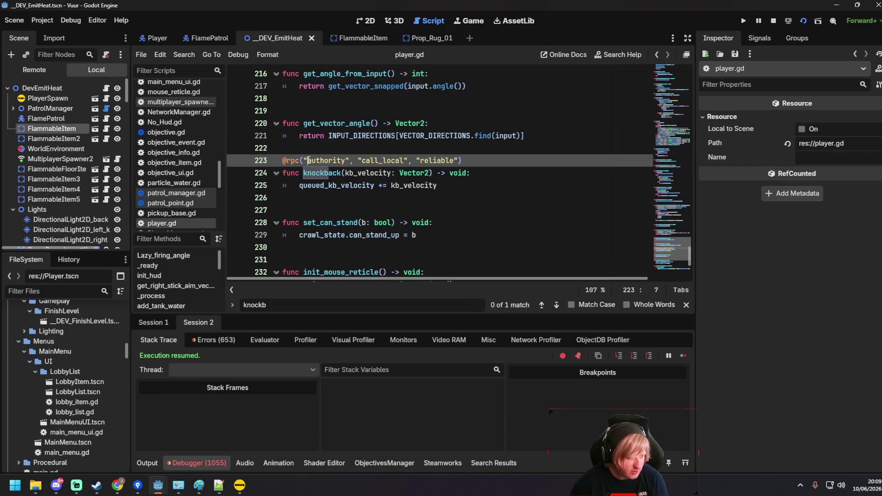
{"action": "type", "text": "any_pee"}
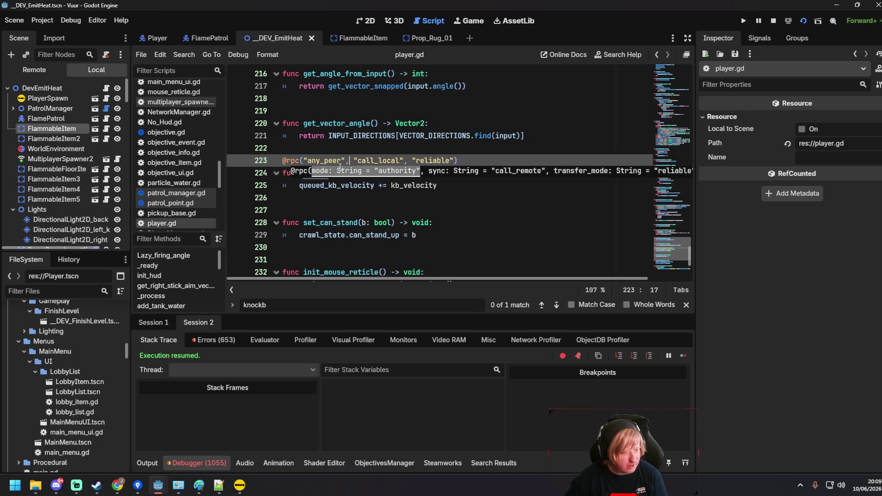
{"action": "key", "text": "F5"}
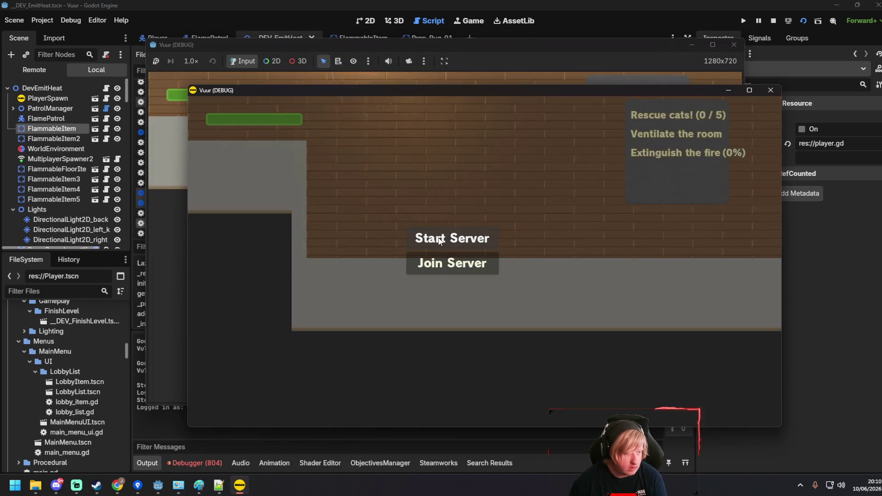
Host and join a session, then walk the first firefighter around spraying water at the fire
{"action": "left_click", "coordinate": [439, 240]}
{"action": "left_click", "coordinate": [169, 223]}
{"action": "left_click", "coordinate": [413, 239]}
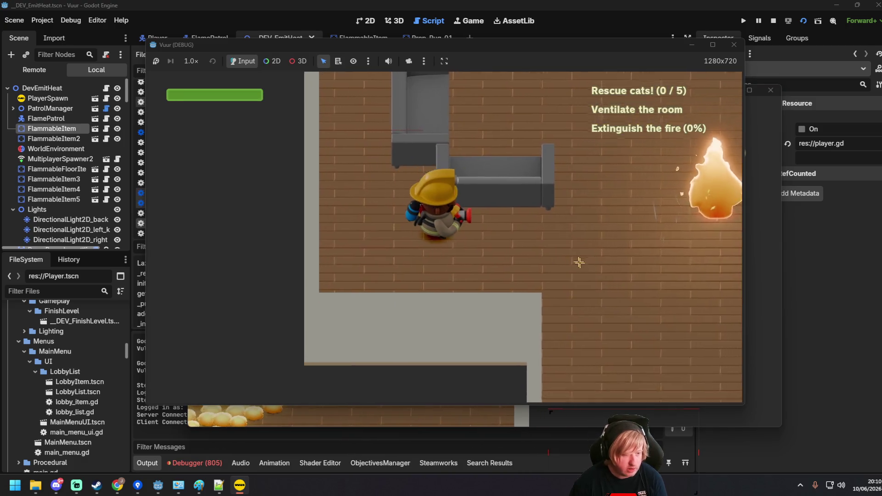
{"action": "key", "text": "d"}
{"action": "mouse_move", "coordinate": [574, 263]}
{"action": "left_mouse_down"}
{"action": "mouse_move", "coordinate": [606, 216]}
{"action": "mouse_move", "coordinate": [570, 257]}
{"action": "mouse_move", "coordinate": [533, 220]}
{"action": "left_mouse_up"}
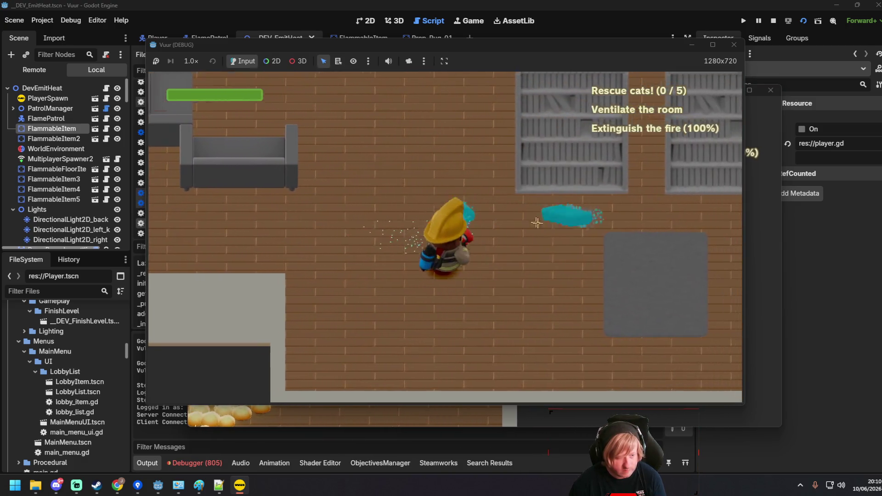
{"action": "key", "text": "d"}
{"action": "key", "text": "s"}
{"action": "mouse_move", "coordinate": [673, 195]}
{"action": "left_mouse_down"}
{"action": "mouse_move", "coordinate": [560, 101]}
{"action": "mouse_move", "coordinate": [643, 161]}
{"action": "left_mouse_up"}
{"action": "key", "text": "w"}
{"action": "key", "text": "d"}
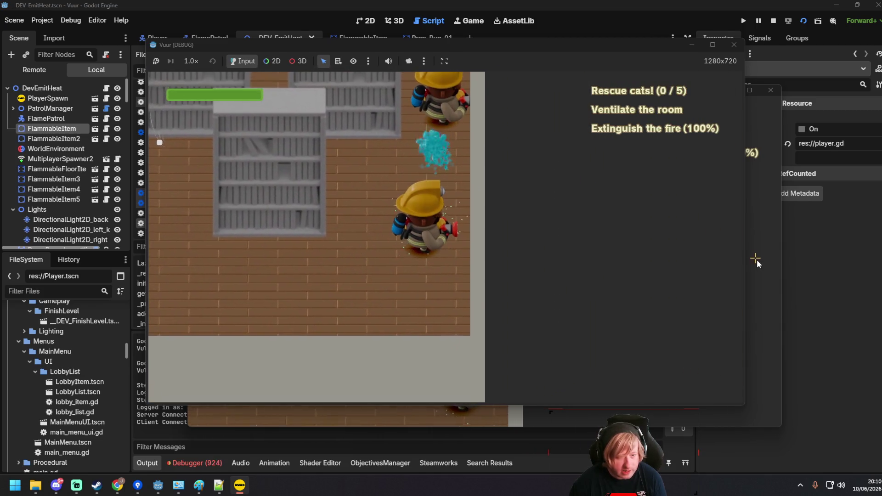
From the second game window, spray water at the other firefighter
{"action": "left_click", "coordinate": [755, 261]}
{"action": "mouse_move", "coordinate": [597, 321]}
{"action": "left_mouse_down"}
{"action": "mouse_move", "coordinate": [477, 364]}
{"action": "mouse_move", "coordinate": [582, 337]}
{"action": "mouse_move", "coordinate": [629, 290]}
{"action": "left_mouse_up"}
{"action": "key", "text": "s"}
{"action": "mouse_move", "coordinate": [367, 243]}
{"action": "left_mouse_down"}
{"action": "mouse_move", "coordinate": [305, 236]}
{"action": "mouse_move", "coordinate": [316, 229]}
{"action": "left_mouse_up"}
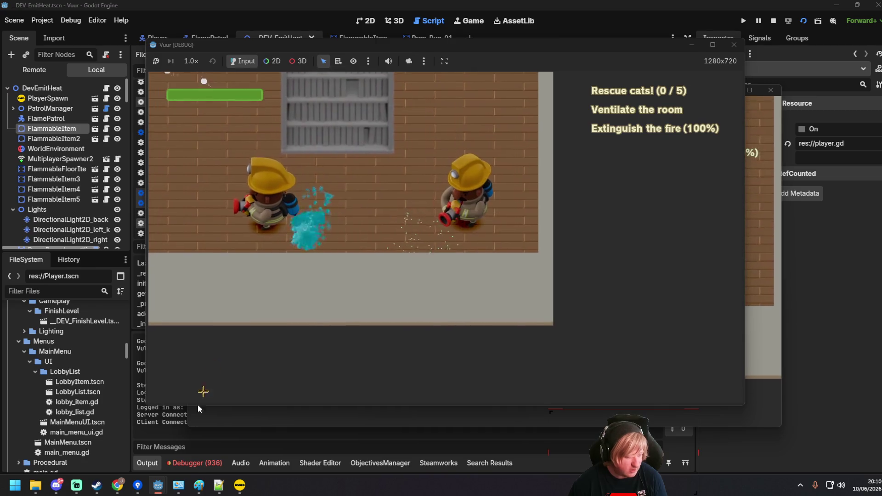
Back in the editor, expand the debugger panel and show Session 2's error list
{"action": "left_click", "coordinate": [199, 463]}
{"action": "type", "text": "a"}
{"action": "left_click", "coordinate": [208, 463]}
{"action": "left_click", "coordinate": [208, 463]}
{"action": "left_click", "coordinate": [222, 340]}
{"action": "left_click_drag", "start_coordinate": [687, 373], "coordinate": [682, 433]}
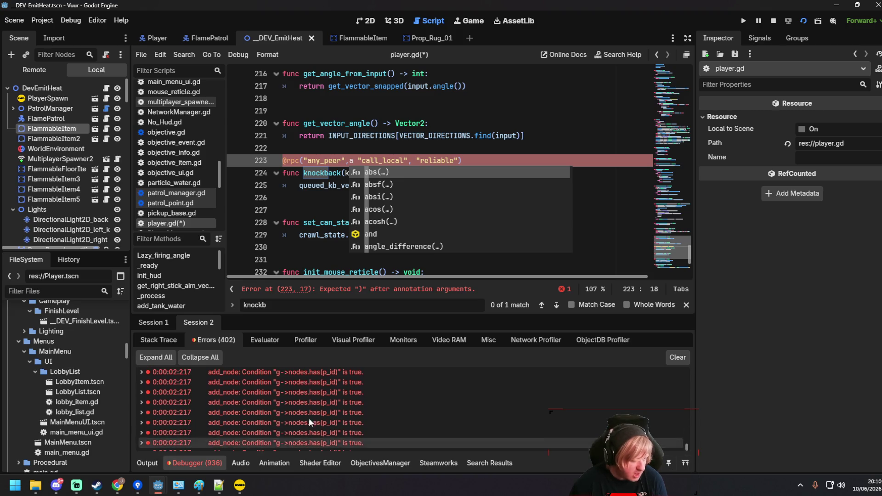
Switch to Session 1's error list and browse its add_node and on_despawn_receive errors
{"action": "right_click", "coordinate": [278, 401]}
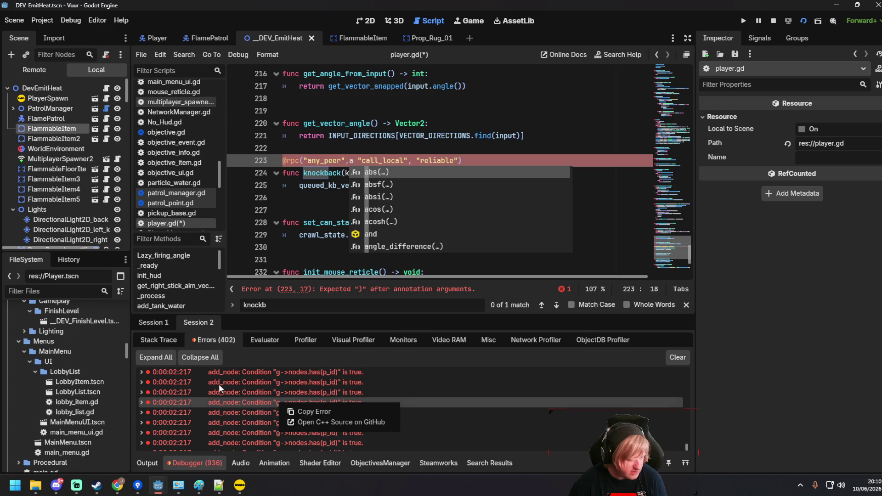
{"action": "left_click", "coordinate": [156, 322]}
{"action": "left_click", "coordinate": [209, 340]}
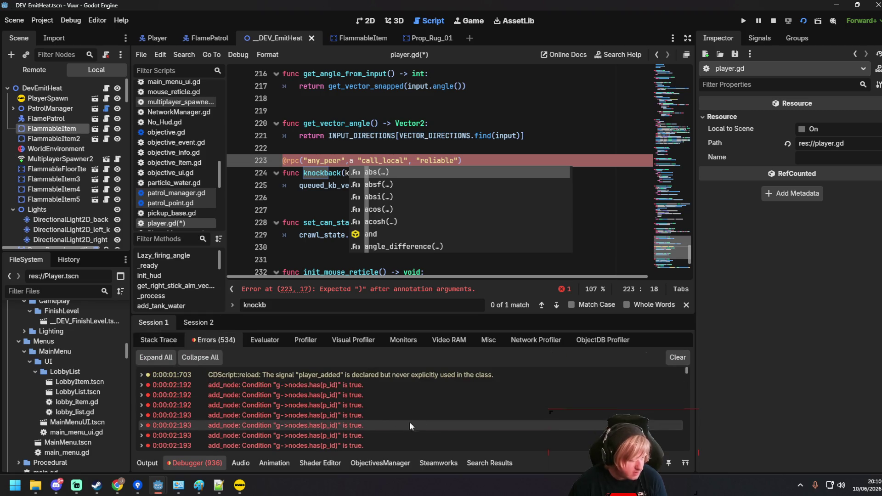
{"action": "left_click_drag", "start_coordinate": [688, 368], "coordinate": [685, 453]}
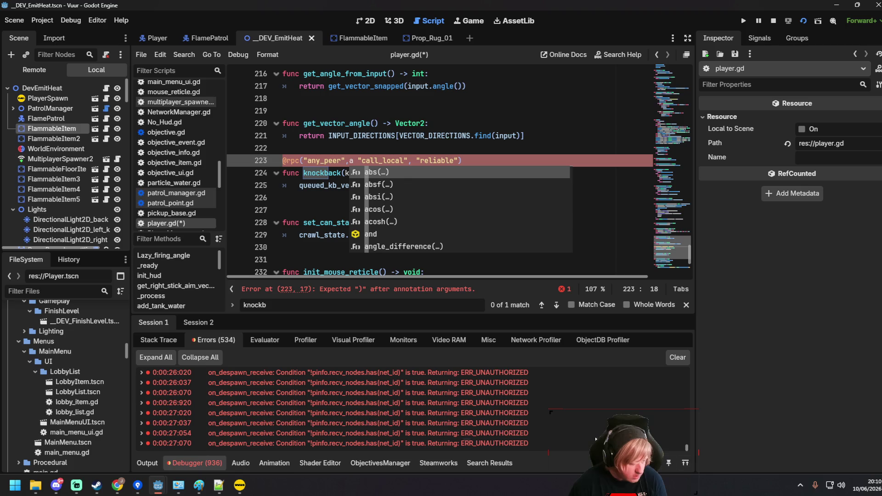
{"action": "left_click", "coordinate": [418, 416]}
{"action": "scroll", "coordinate": [417, 423], "scroll_direction": "up", "scroll_amount": 10}
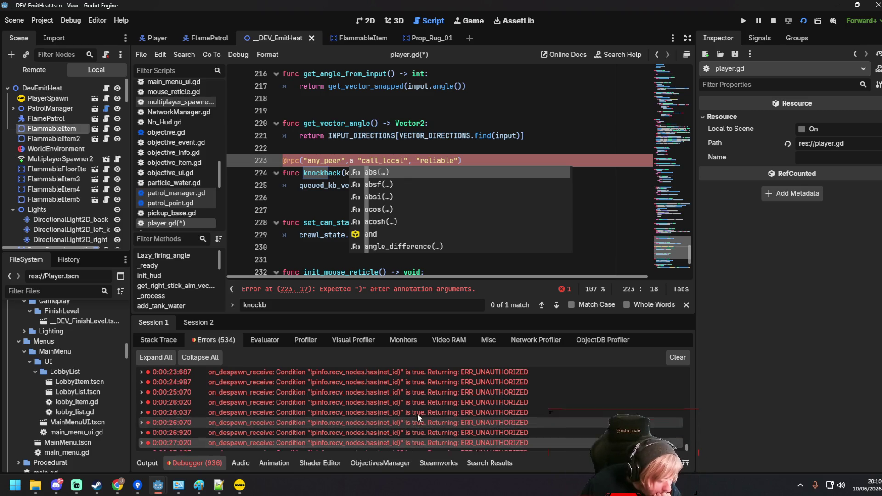
{"action": "scroll", "coordinate": [423, 416], "scroll_direction": "down", "scroll_amount": 2}
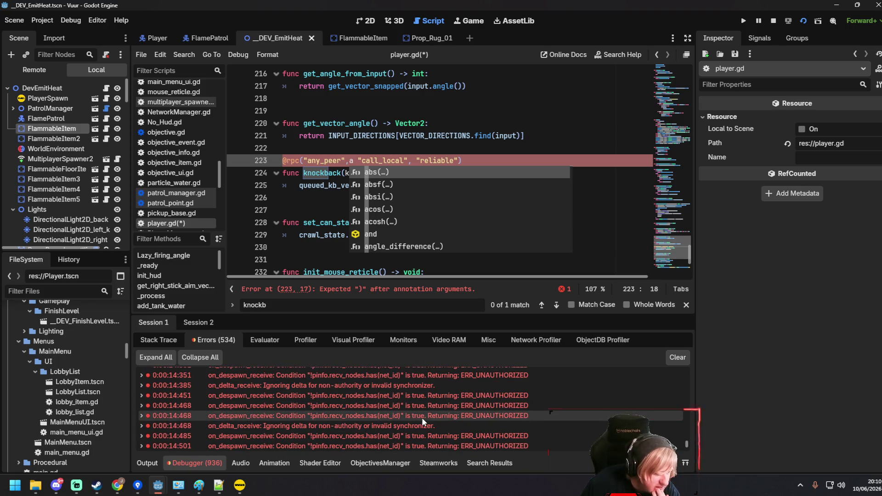
{"action": "scroll", "coordinate": [417, 419], "scroll_direction": "down", "scroll_amount": 2}
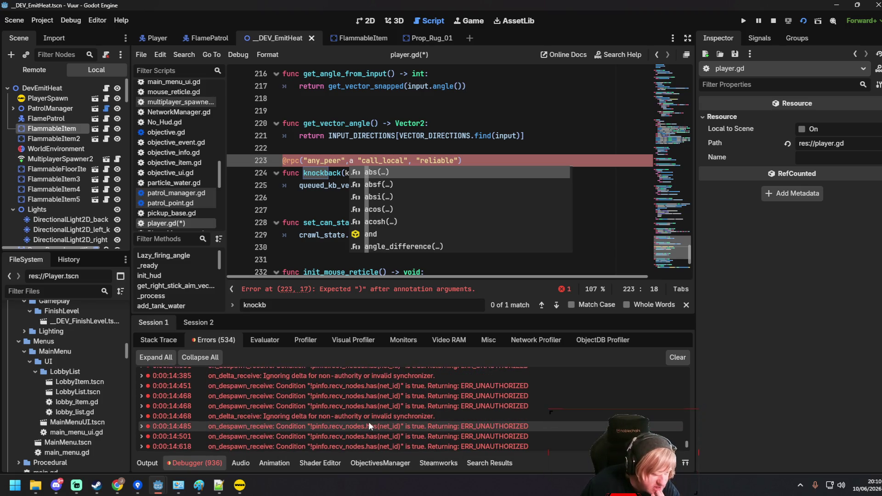
{"action": "scroll", "coordinate": [368, 421], "scroll_direction": "up", "scroll_amount": 2}
{"action": "scroll", "coordinate": [368, 422], "scroll_direction": "up", "scroll_amount": 5}
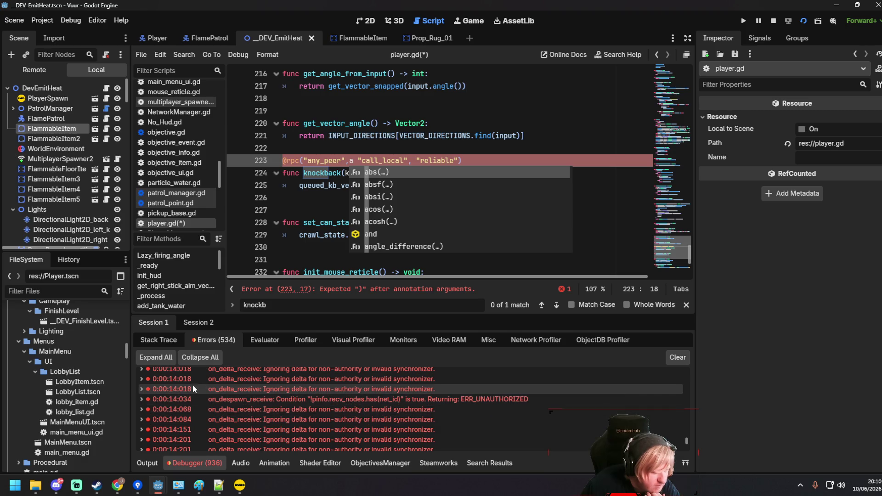
Expand an error to see its C++ source, then jump to the flammable.gd:207 error source
{"action": "left_click", "coordinate": [140, 389]}
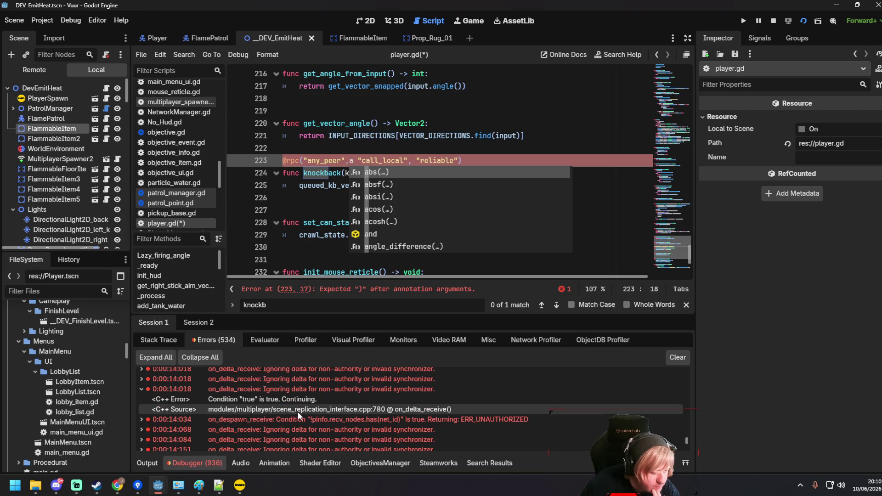
{"action": "scroll", "coordinate": [329, 407], "scroll_direction": "up", "scroll_amount": 5}
{"action": "scroll", "coordinate": [336, 419], "scroll_direction": "up", "scroll_amount": 5}
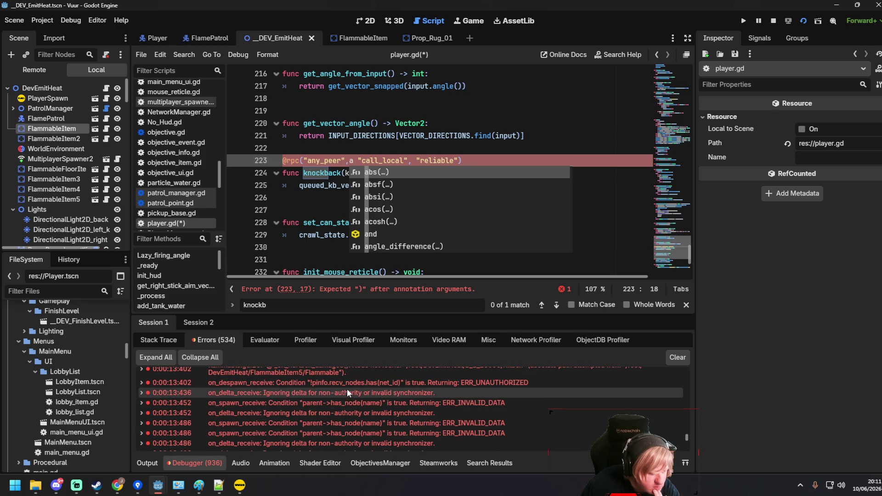
{"action": "scroll", "coordinate": [346, 390], "scroll_direction": "up", "scroll_amount": 1}
{"action": "mouse_move", "coordinate": [343, 398]}
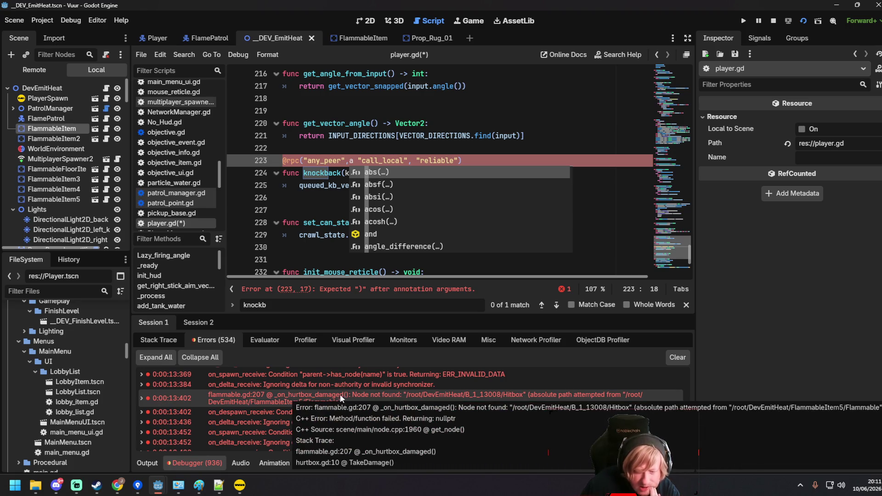
{"action": "left_click", "coordinate": [334, 396]}
{"action": "right_click", "coordinate": [335, 396]}
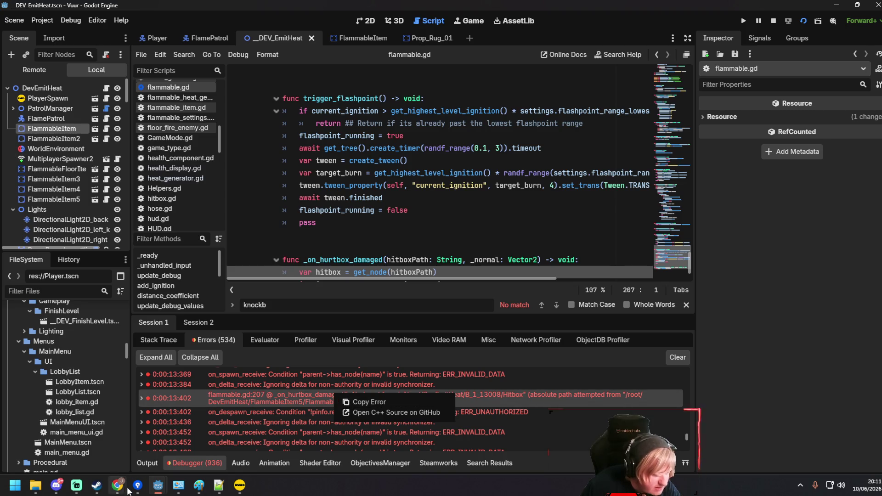
{"action": "mouse_move", "coordinate": [117, 485]}
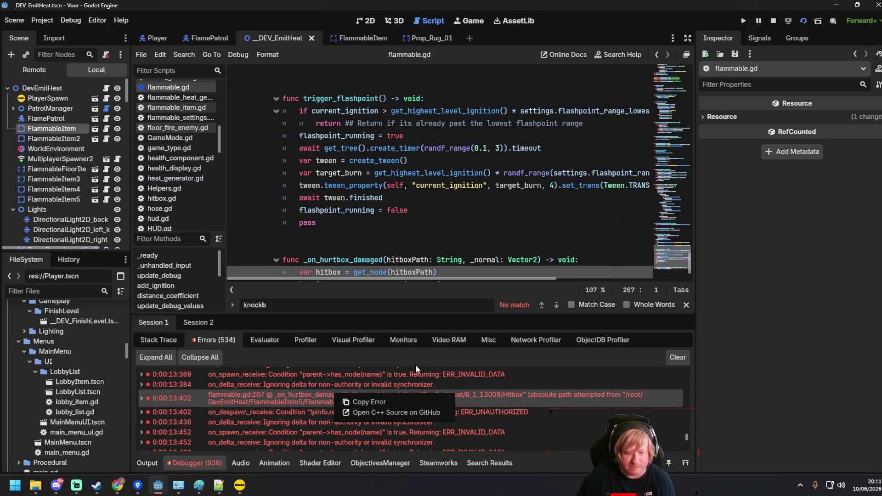
{"action": "left_click", "coordinate": [451, 226]}
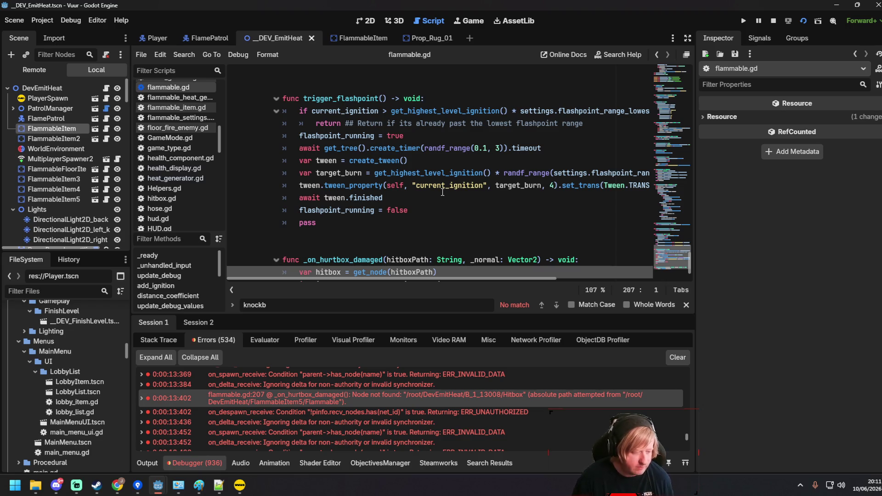
{"action": "scroll", "coordinate": [378, 421], "scroll_direction": "up", "scroll_amount": 5}
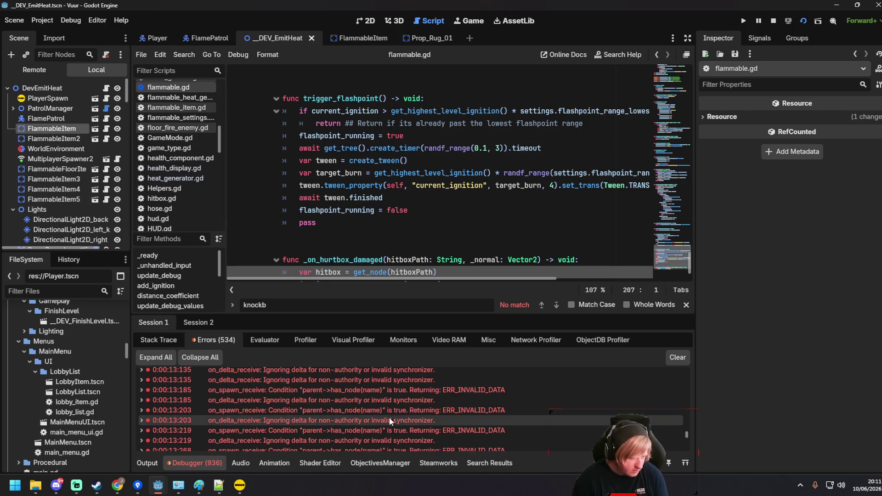
{"action": "left_click", "coordinate": [140, 388]}
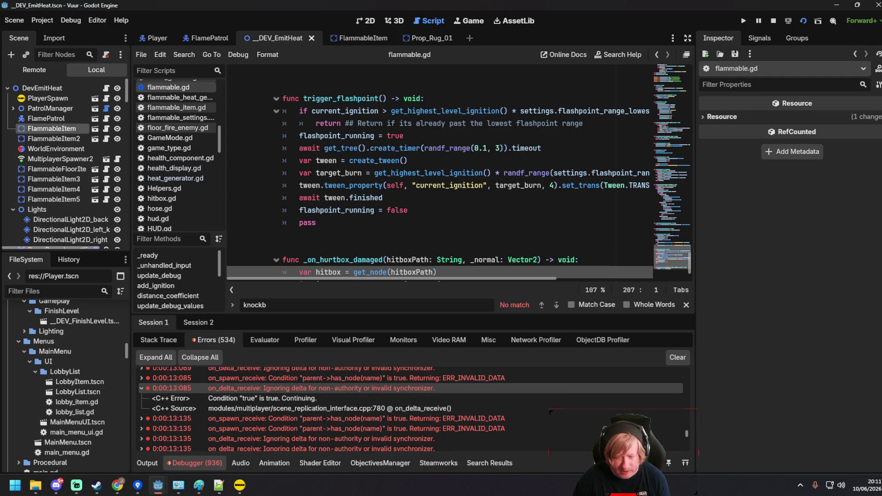
{"action": "left_click", "coordinate": [117, 485]}
{"action": "left_click", "coordinate": [117, 485]}
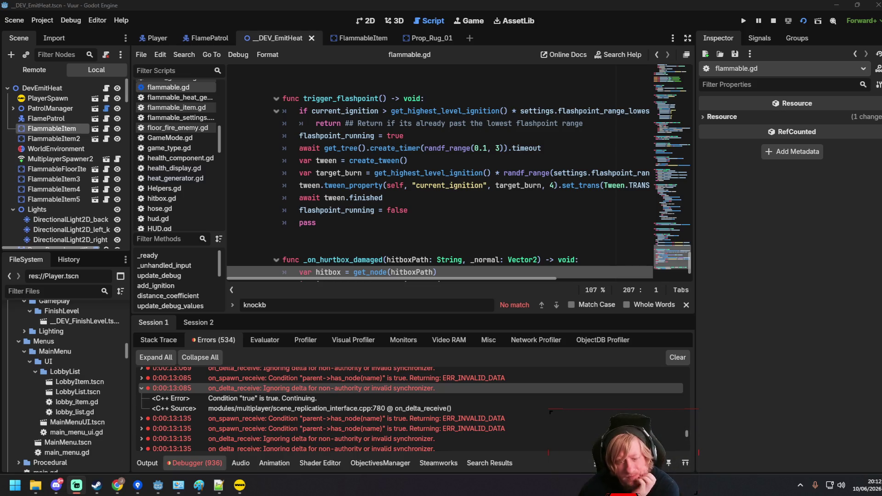
{"action": "key", "text": "alt+Tab"}
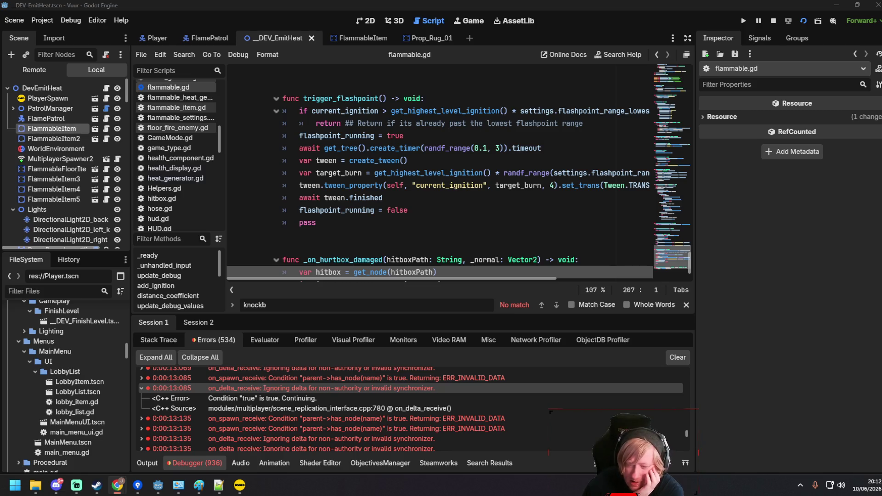
{"action": "key", "text": "alt+Tab"}
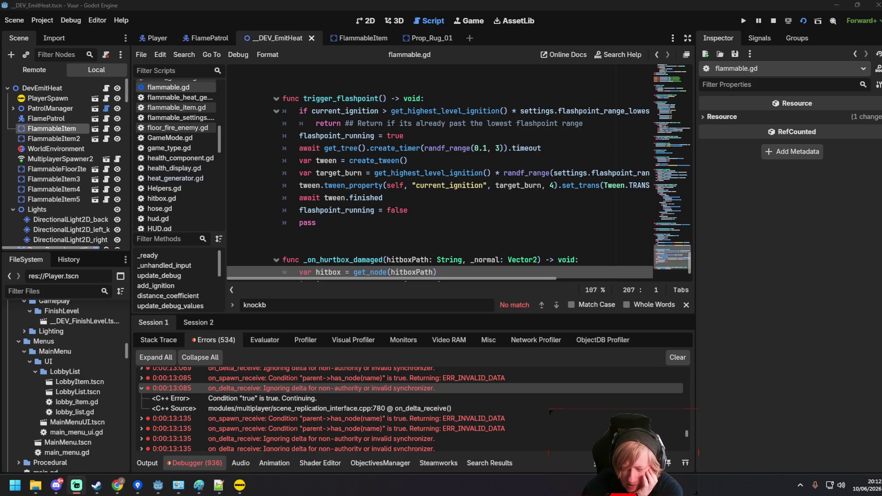
{"action": "scroll", "coordinate": [477, 252], "scroll_direction": "down", "scroll_amount": 1}
{"action": "left_click", "coordinate": [482, 239]}
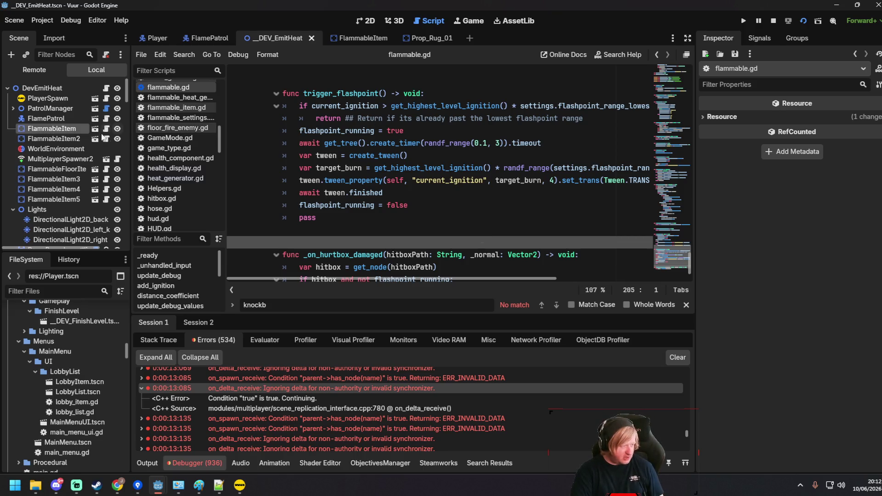
Open player.gd at knockback and start replacing the "any_peer" mode with "authority"
{"action": "scroll", "coordinate": [186, 153], "scroll_direction": "up", "scroll_amount": 10}
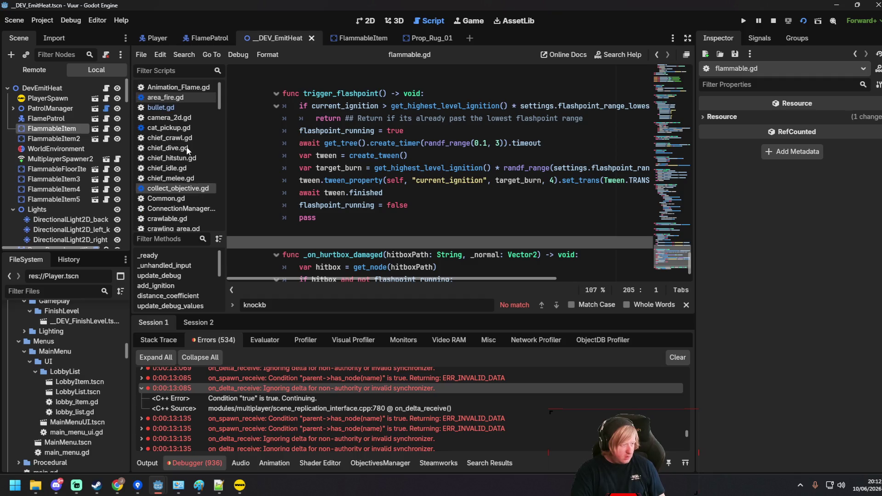
{"action": "scroll", "coordinate": [179, 127], "scroll_direction": "down", "scroll_amount": 10}
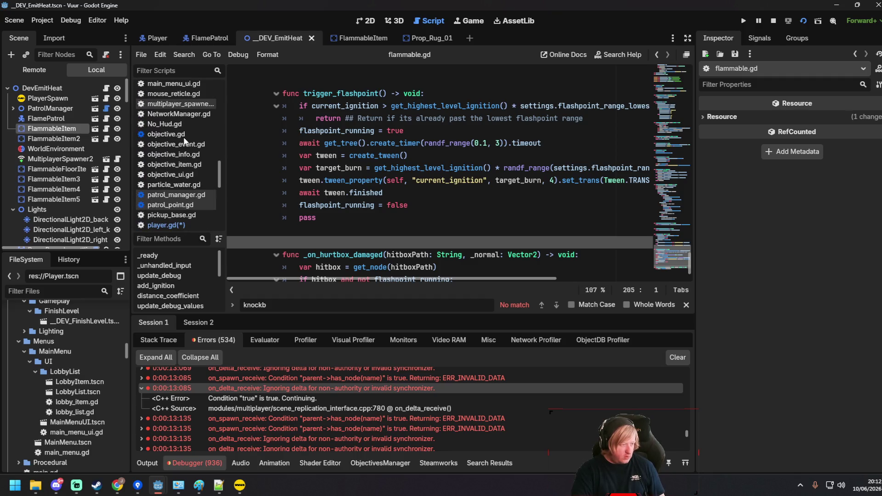
{"action": "scroll", "coordinate": [184, 141], "scroll_direction": "down", "scroll_amount": 3}
{"action": "left_click", "coordinate": [167, 189]}
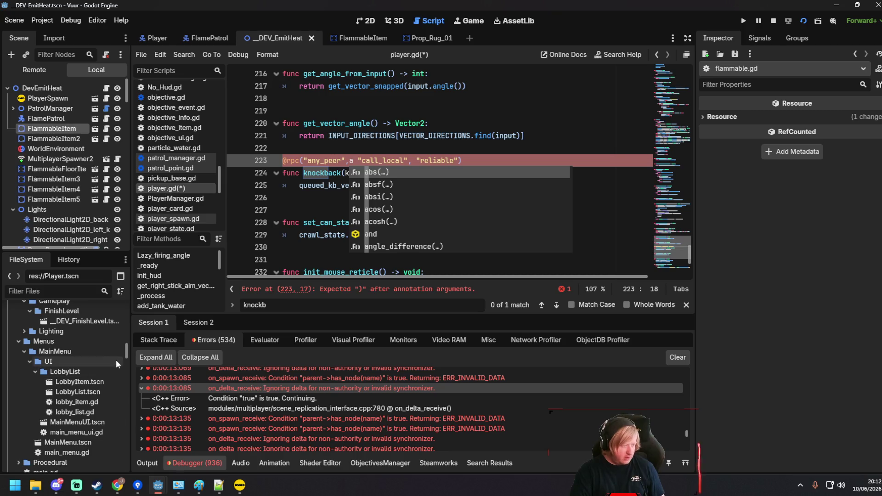
{"action": "scroll", "coordinate": [127, 355], "scroll_direction": "down", "scroll_amount": 1}
{"action": "left_click", "coordinate": [307, 159]}
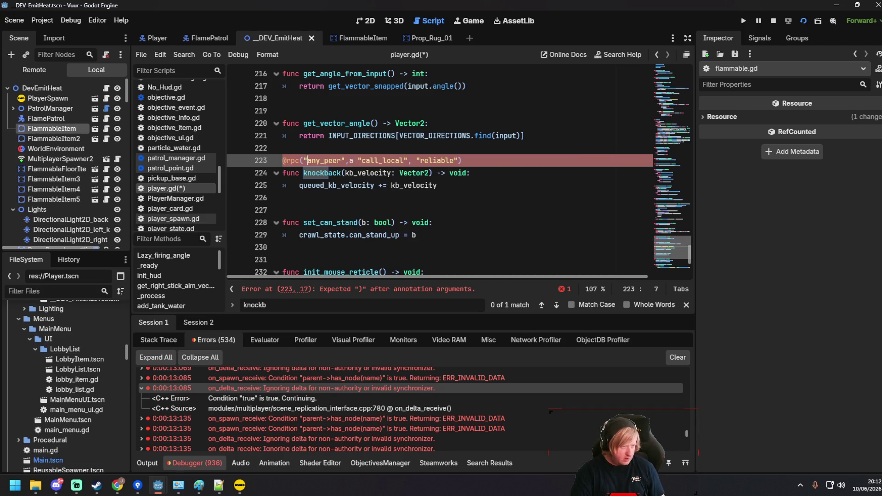
{"action": "left_click_drag", "start_coordinate": [308, 160], "coordinate": [341, 160]}
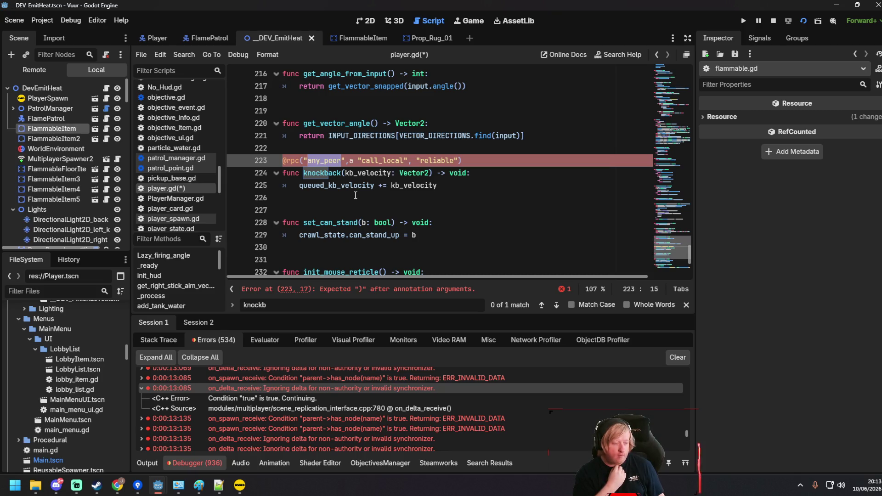
{"action": "type", "text": "author"}
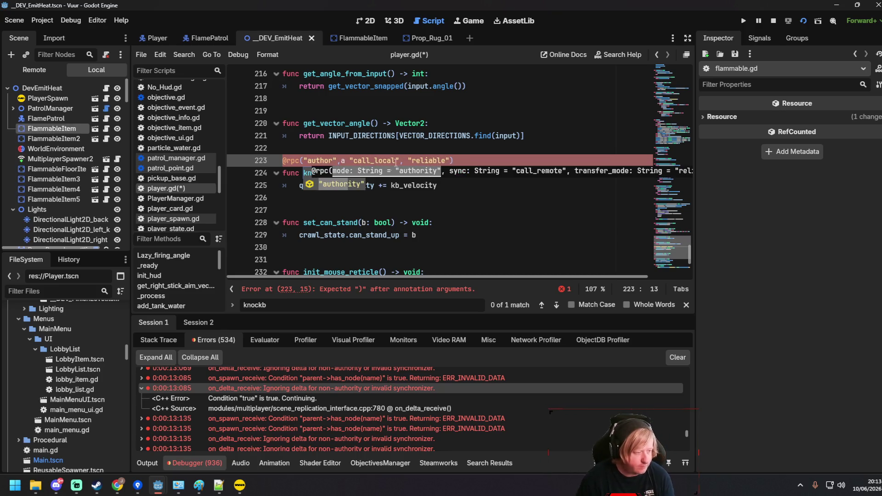
{"action": "key", "text": "Escape"}
{"action": "left_click", "coordinate": [267, 160]}
{"action": "key", "text": "BackSpace"}
{"action": "key", "text": "Delete"}
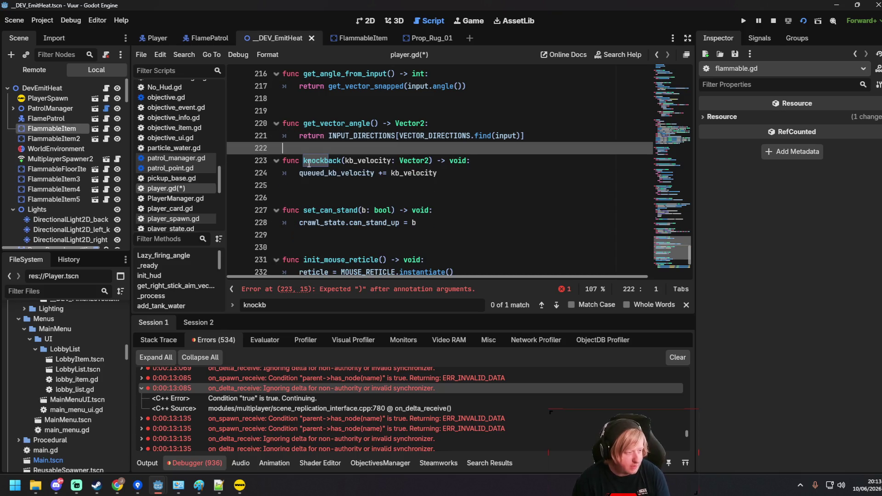
{"action": "key", "text": "ctrl+s"}
{"action": "scroll", "coordinate": [176, 169], "scroll_direction": "up", "scroll_amount": 5}
{"action": "scroll", "coordinate": [175, 169], "scroll_direction": "up", "scroll_amount": 10}
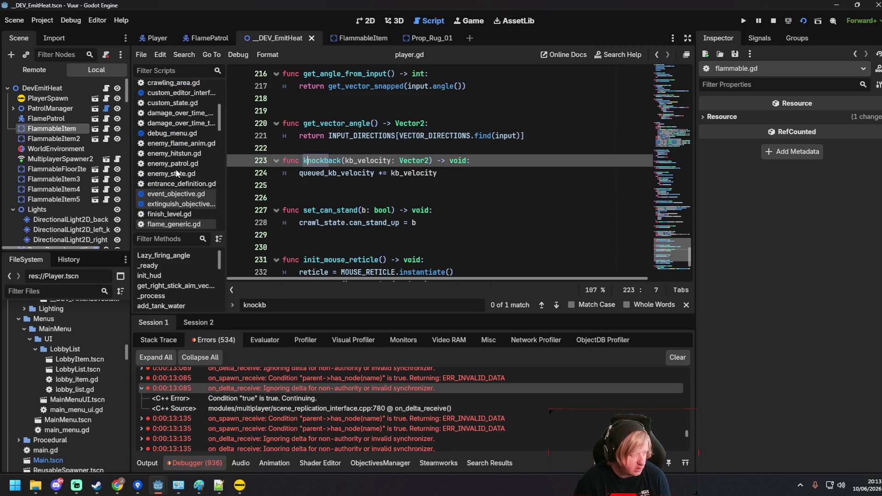
{"action": "left_click", "coordinate": [170, 110]}
Save bullet.gd and inspect line 42's body.knockback.rpc(impact_normal * knockback_on_hit) call
{"action": "left_click", "coordinate": [455, 161]}
{"action": "left_click", "coordinate": [436, 138]}
{"action": "left_click", "coordinate": [552, 133]}
{"action": "key", "text": "ctrl+s"}
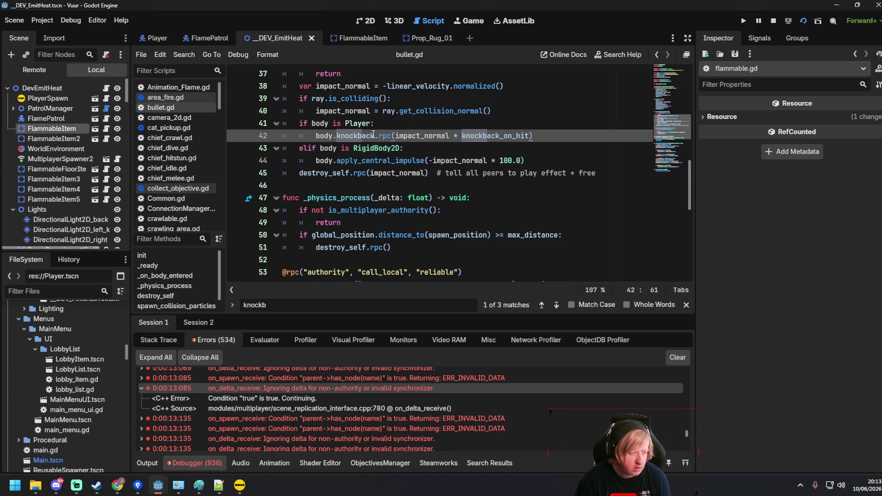
{"action": "double_click", "coordinate": [387, 135]}
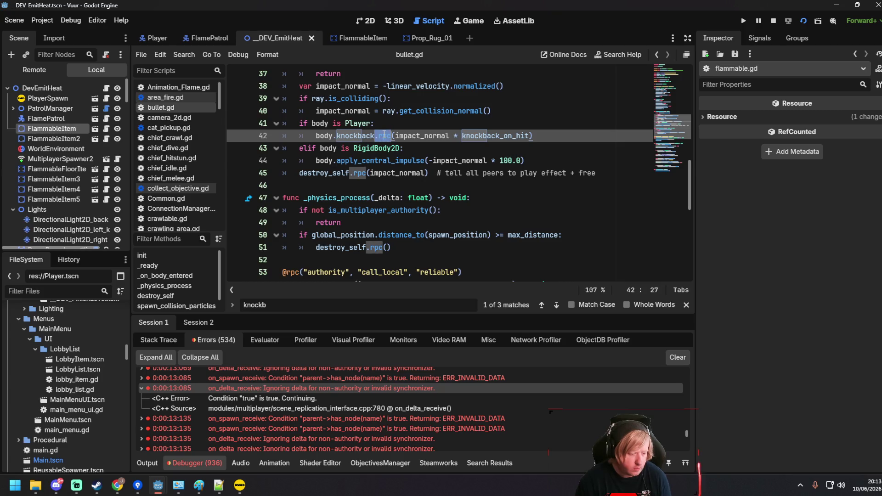
{"action": "left_click", "coordinate": [543, 131]}
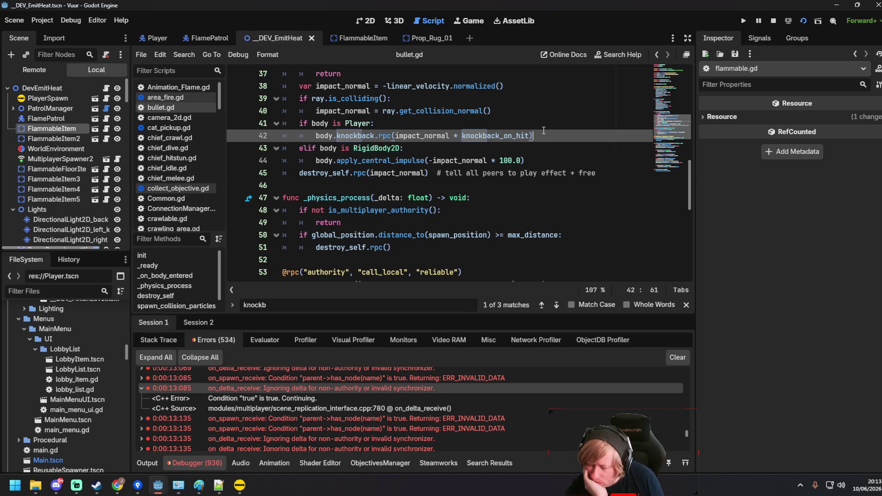
{"action": "key", "text": "super"}
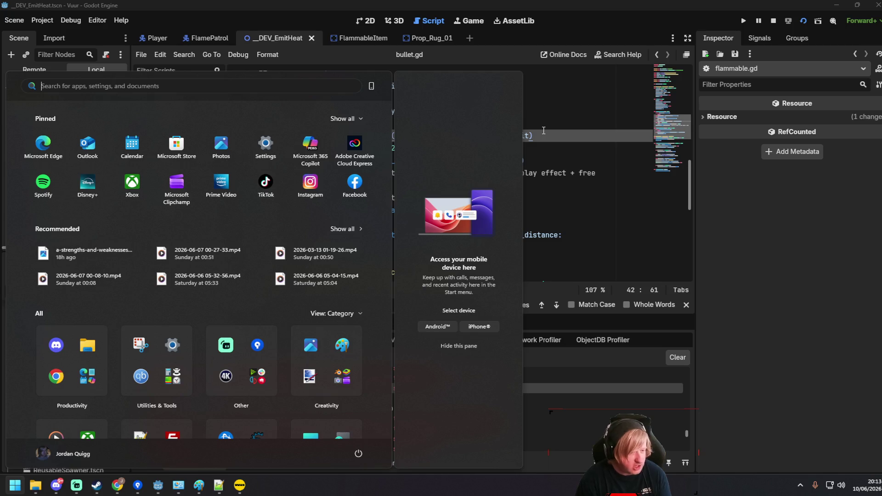
Close the Start menu and bring Chrome's "who wrote which tracks on wind waker" results forward
{"action": "key", "text": "super"}
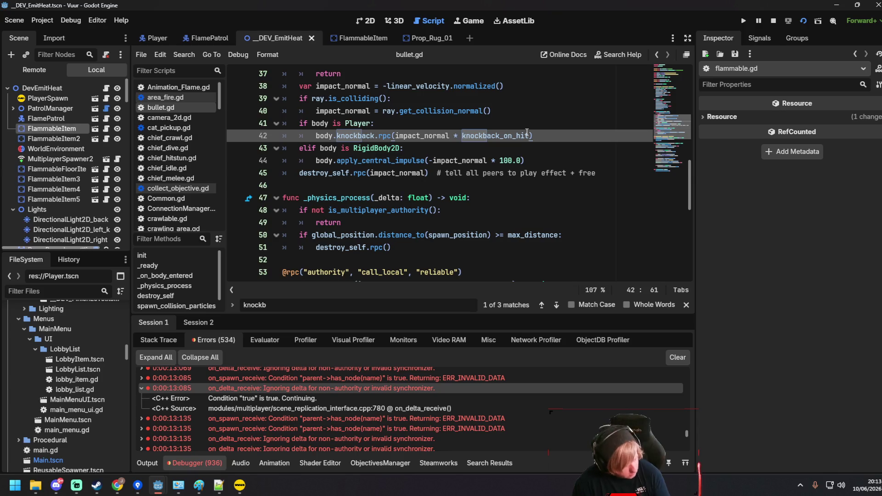
{"action": "mouse_move", "coordinate": [528, 134]}
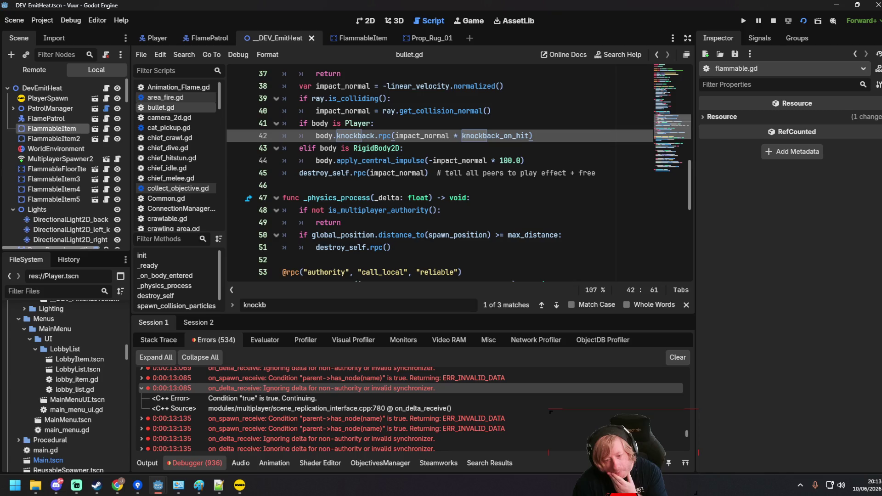
{"action": "key", "text": "alt+Tab"}
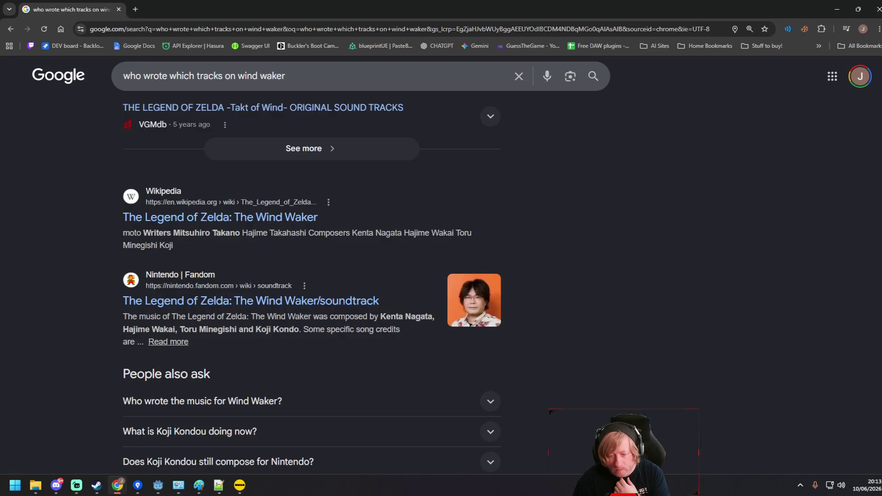
{"action": "key", "text": "alt+Tab"}
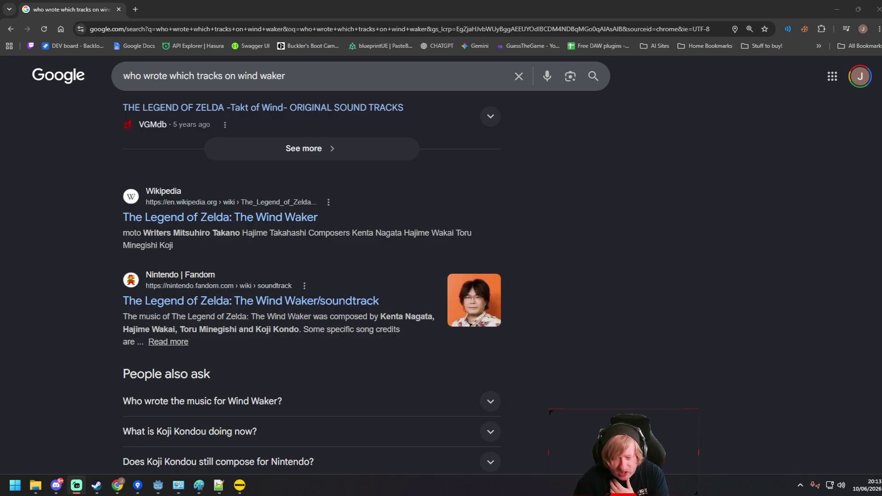
{"action": "key", "text": "alt+Tab"}
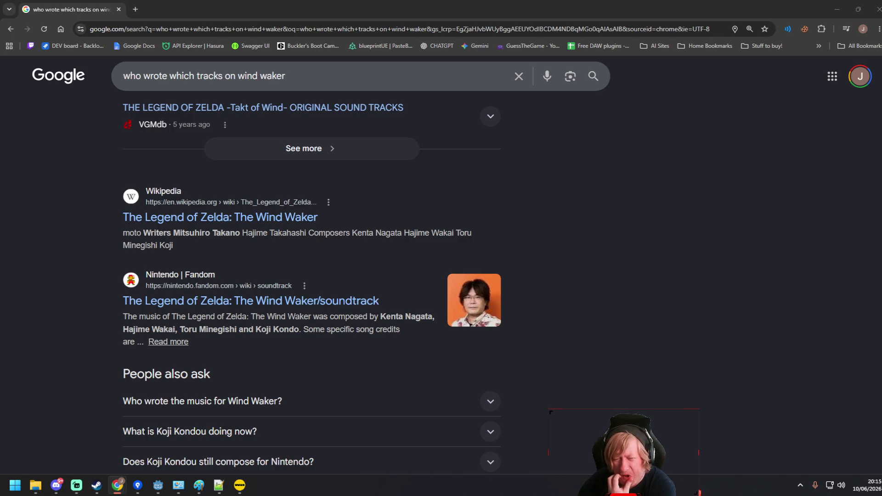
{"action": "key", "text": "alt+Tab"}
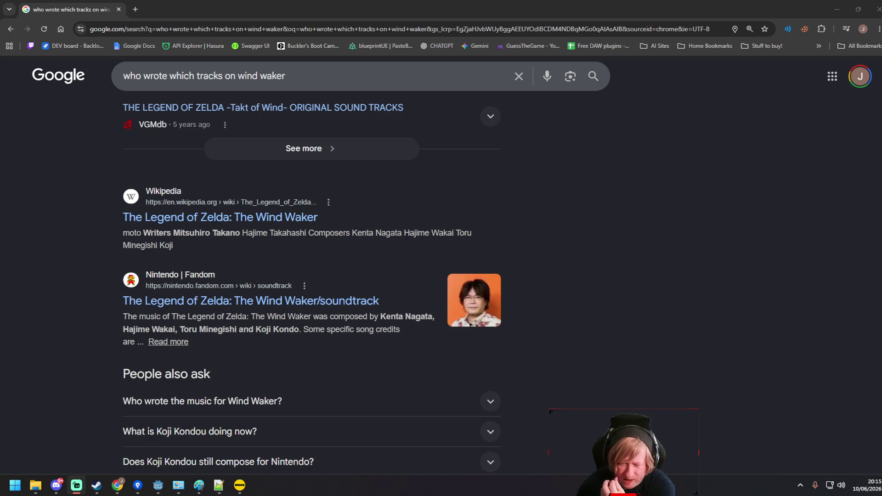
{"action": "mouse_move", "coordinate": [158, 485]}
{"action": "left_click", "coordinate": [119, 448]}
Review bullet.gd's _physics_process and its multiplayer authority check with the early return
{"action": "left_click", "coordinate": [429, 197]}
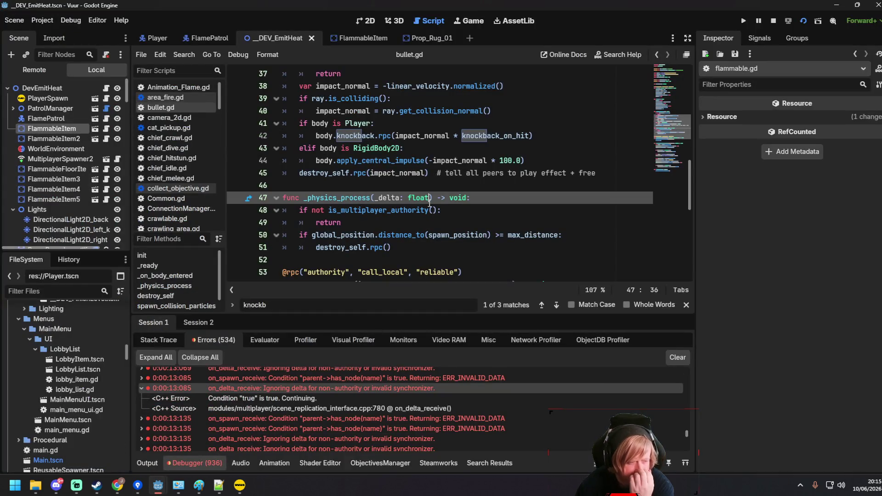
{"action": "key", "text": "alt+Tab"}
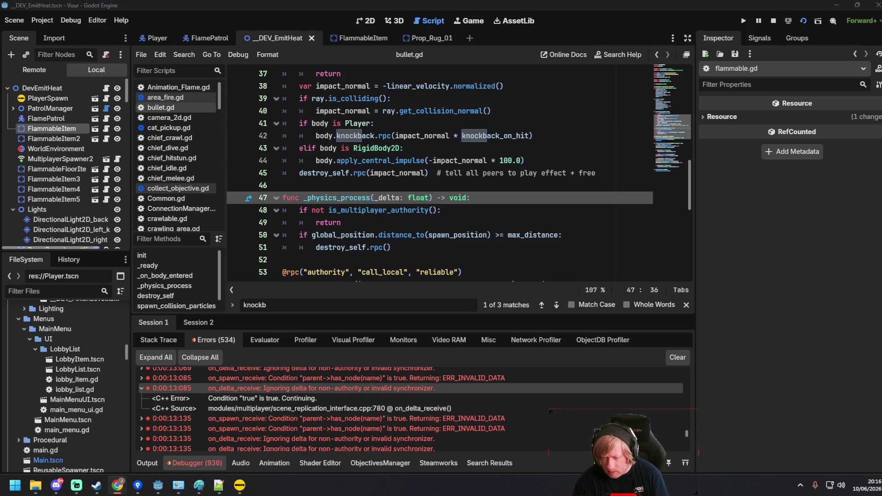
{"action": "left_click", "coordinate": [422, 211]}
{"action": "left_click", "coordinate": [382, 221]}
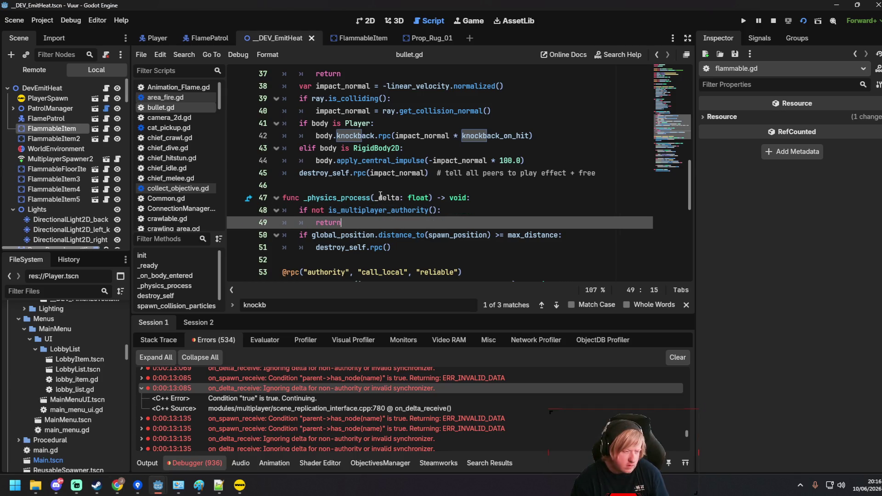
{"action": "scroll", "coordinate": [354, 214], "scroll_direction": "down", "scroll_amount": 5}
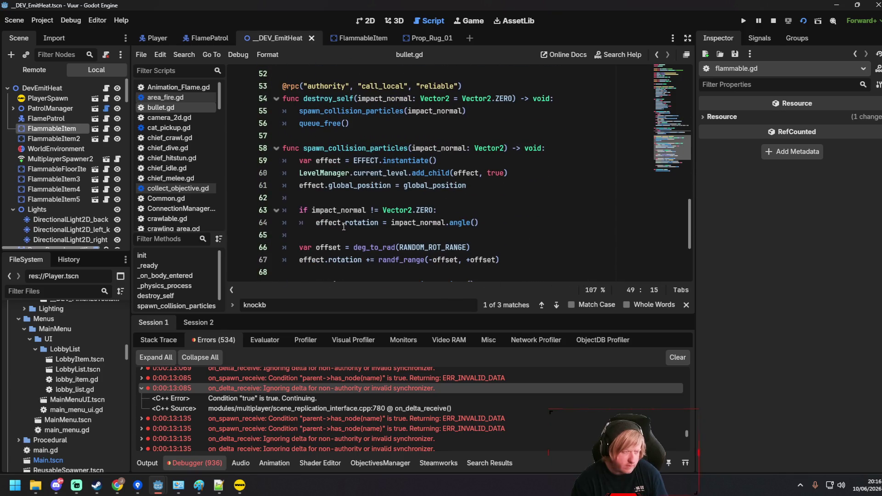
{"action": "scroll", "coordinate": [343, 225], "scroll_direction": "up", "scroll_amount": 2}
{"action": "scroll", "coordinate": [343, 225], "scroll_direction": "up", "scroll_amount": 5}
{"action": "scroll", "coordinate": [341, 220], "scroll_direction": "down", "scroll_amount": 3}
{"action": "scroll", "coordinate": [340, 220], "scroll_direction": "up", "scroll_amount": 3}
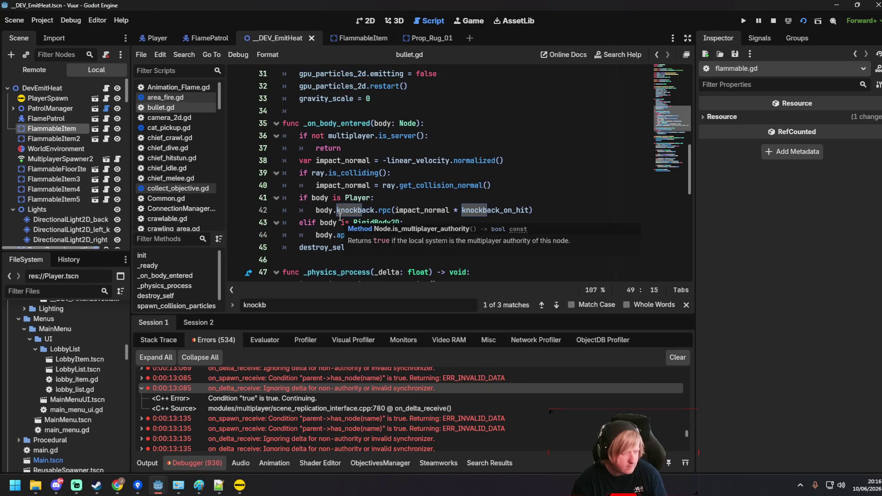
{"action": "scroll", "coordinate": [349, 162], "scroll_direction": "up", "scroll_amount": 9}
{"action": "scroll", "coordinate": [342, 193], "scroll_direction": "down", "scroll_amount": 12}
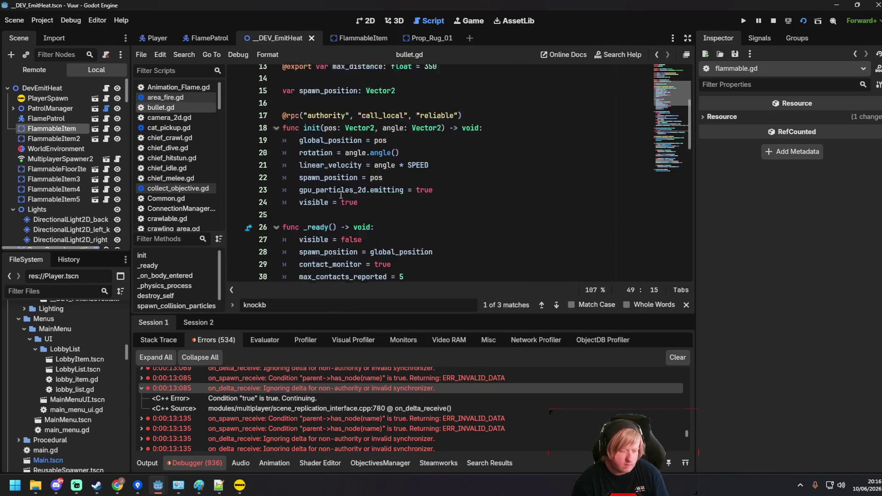
{"action": "scroll", "coordinate": [341, 196], "scroll_direction": "down", "scroll_amount": 8}
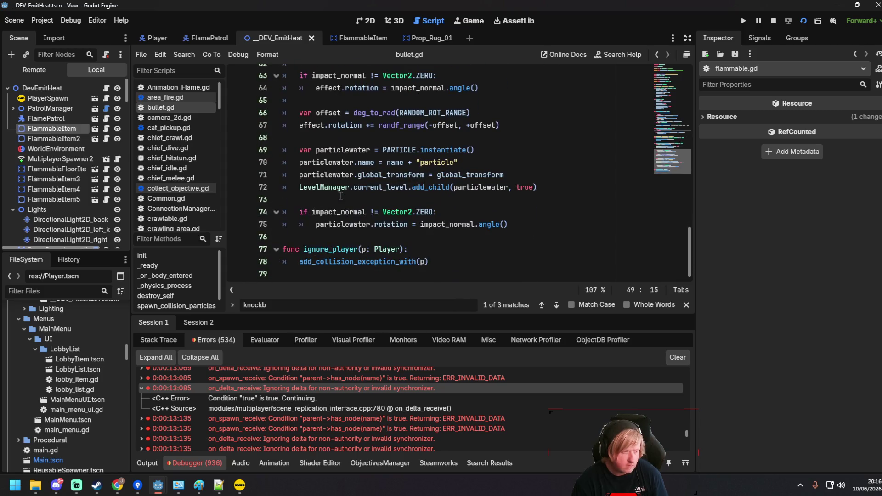
{"action": "scroll", "coordinate": [340, 196], "scroll_direction": "up", "scroll_amount": 14}
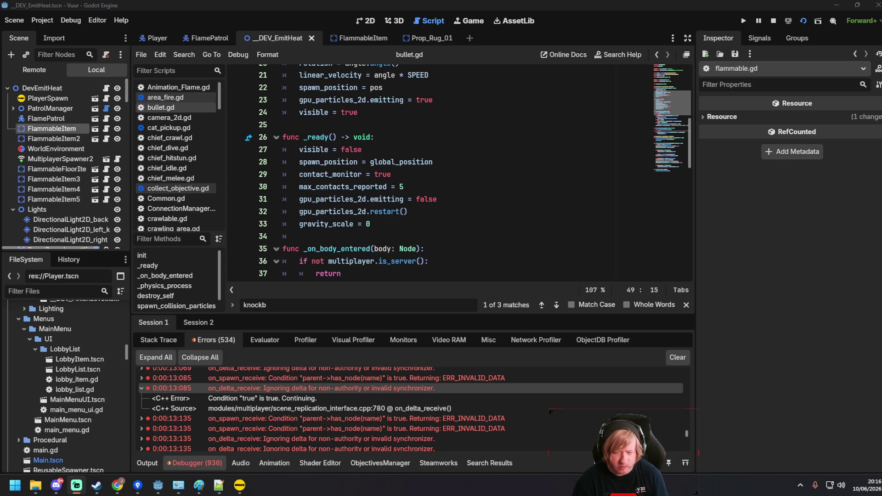
Look over bullet.gd's knockback rpc call, then switch to player.gd's knockback function
{"action": "left_click", "coordinate": [466, 236]}
{"action": "scroll", "coordinate": [466, 234], "scroll_direction": "up", "scroll_amount": 4}
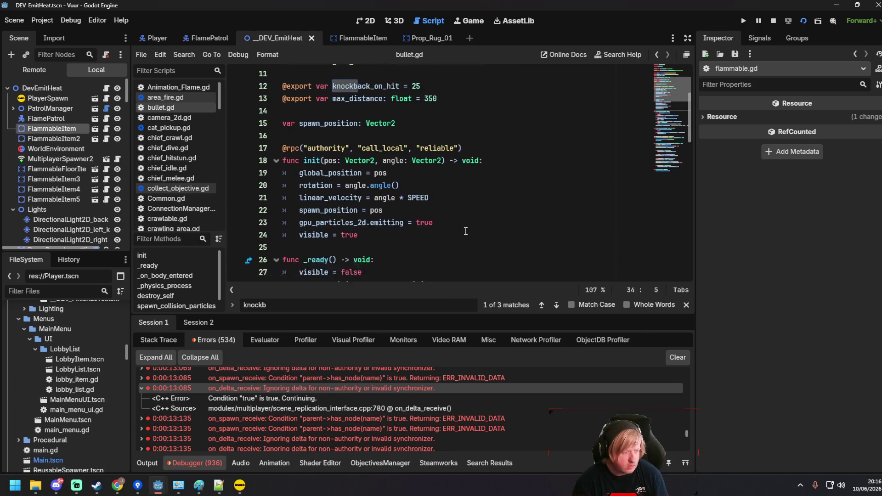
{"action": "scroll", "coordinate": [465, 231], "scroll_direction": "down", "scroll_amount": 7}
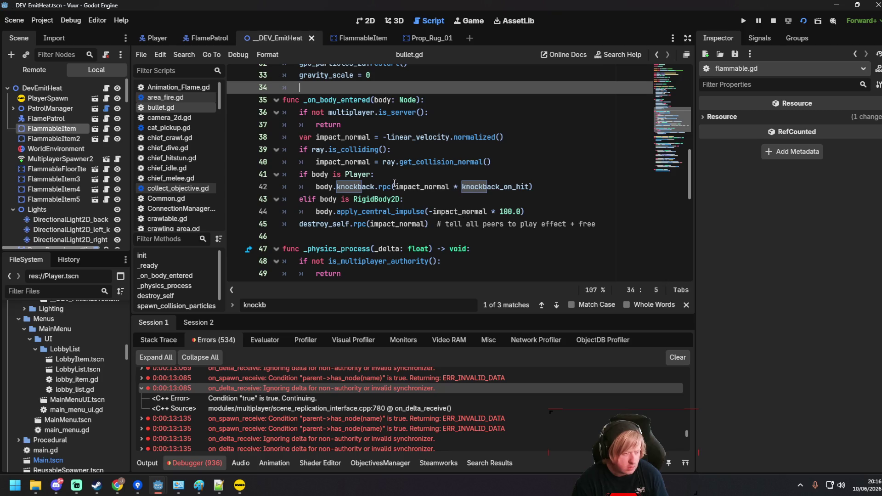
{"action": "left_click", "coordinate": [394, 186]}
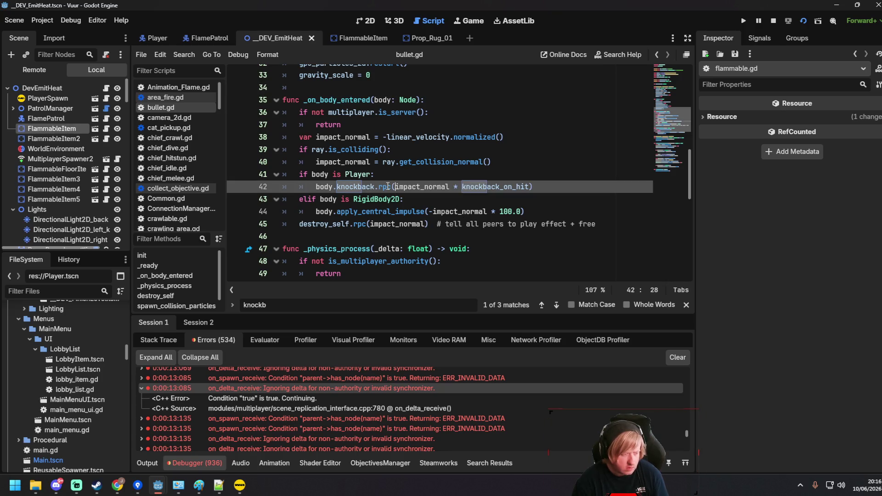
{"action": "scroll", "coordinate": [388, 186], "scroll_direction": "down", "scroll_amount": 4}
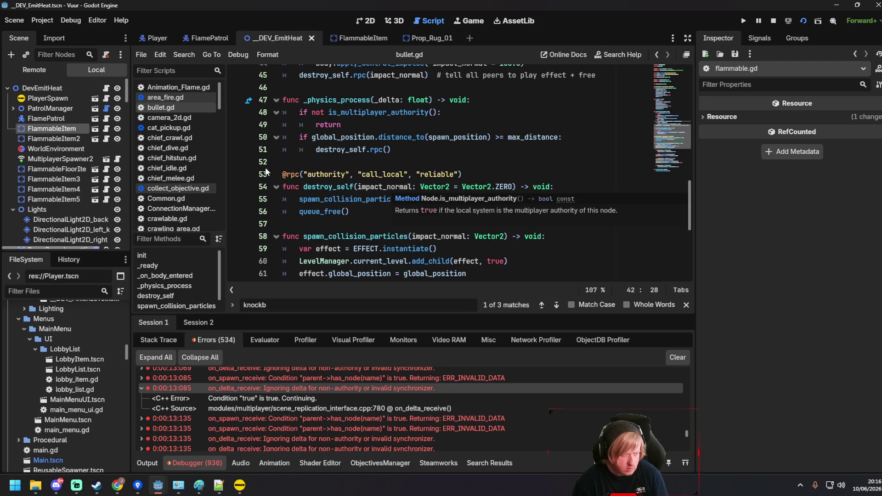
{"action": "scroll", "coordinate": [157, 190], "scroll_direction": "down", "scroll_amount": 5}
{"action": "scroll", "coordinate": [157, 189], "scroll_direction": "down", "scroll_amount": 5}
{"action": "left_click", "coordinate": [165, 152]}
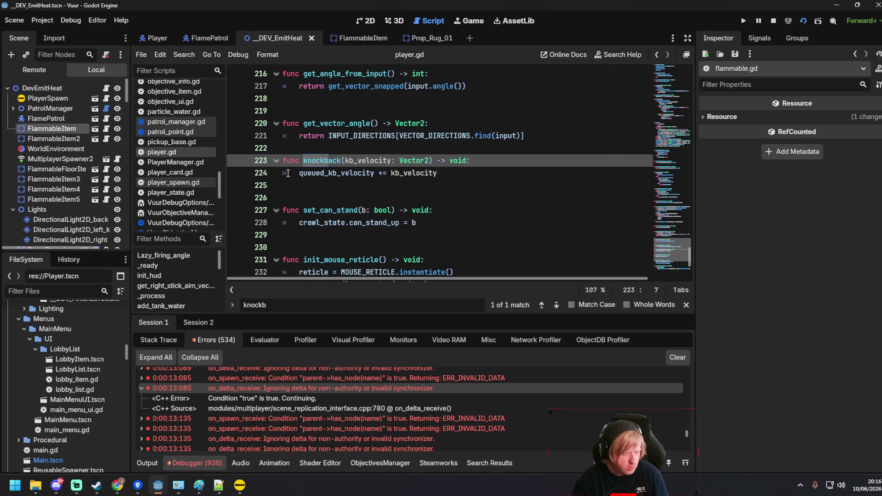
{"action": "left_click", "coordinate": [461, 197]}
{"action": "left_click", "coordinate": [458, 172]}
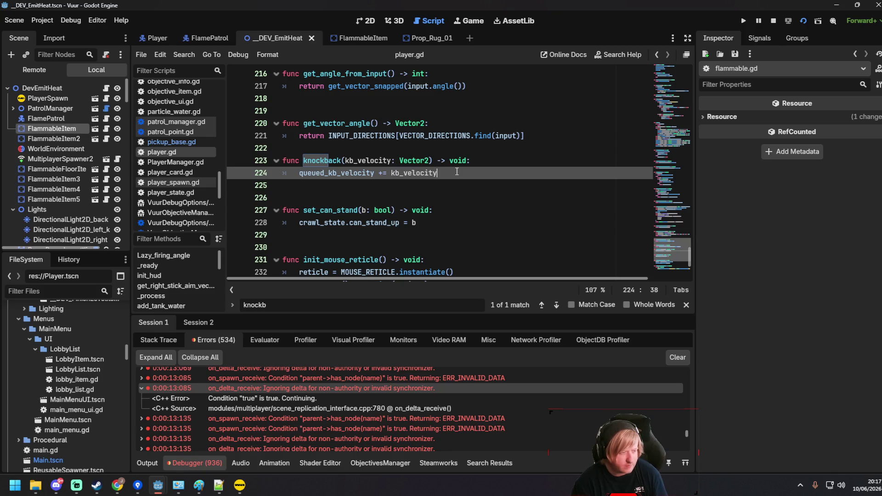
{"action": "left_click", "coordinate": [342, 148]}
{"action": "key", "text": "Return"}
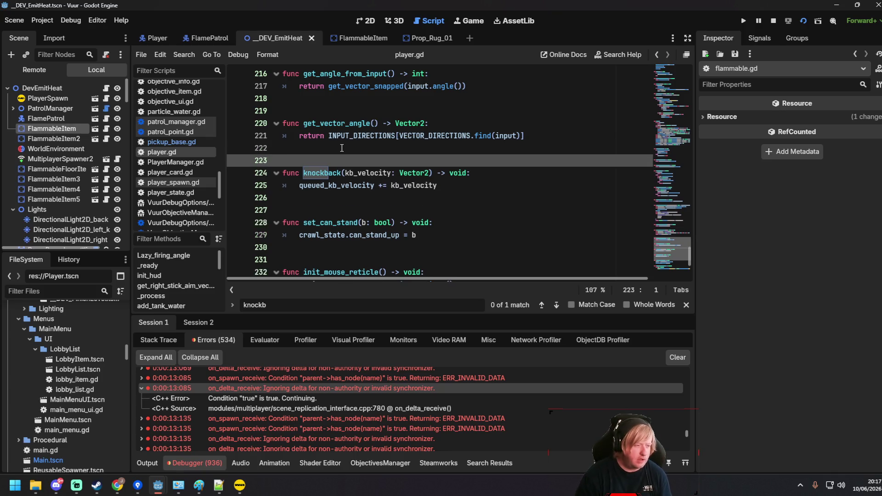
{"action": "type", "text": "@rpc("}
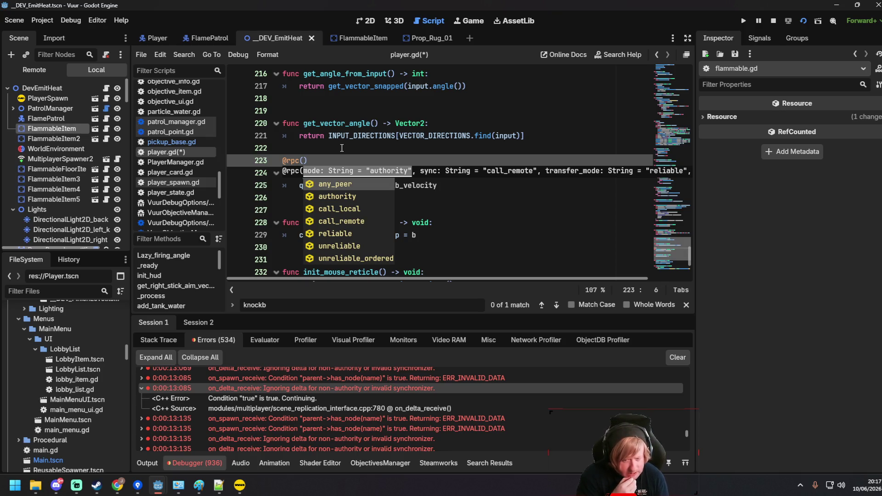
{"action": "type", "text": "\"authority\""}
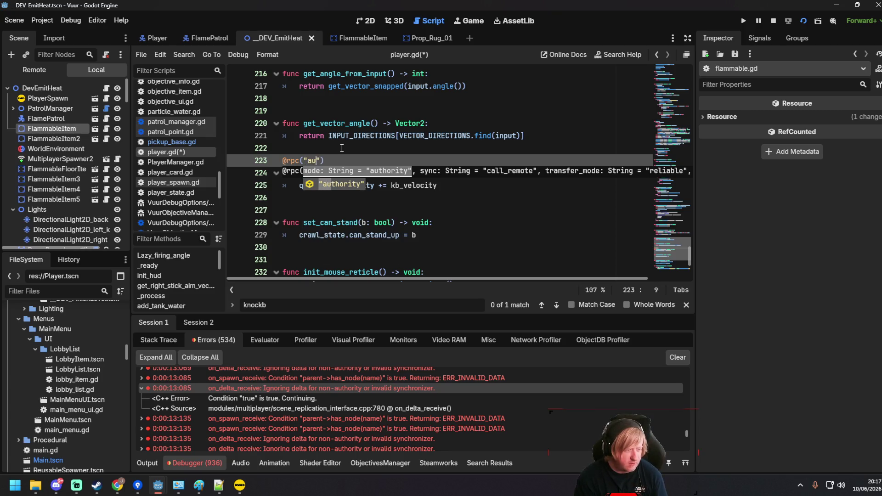
{"action": "type", "text": ", "}
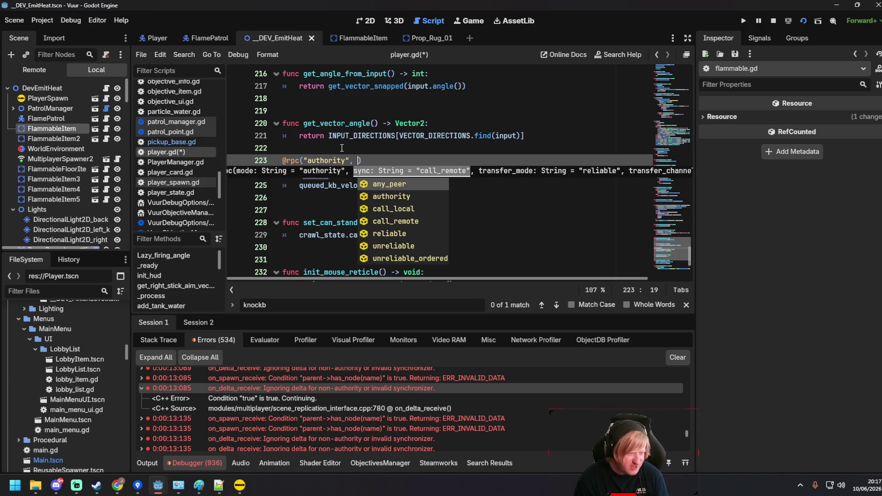
{"action": "type", "text": "\""}
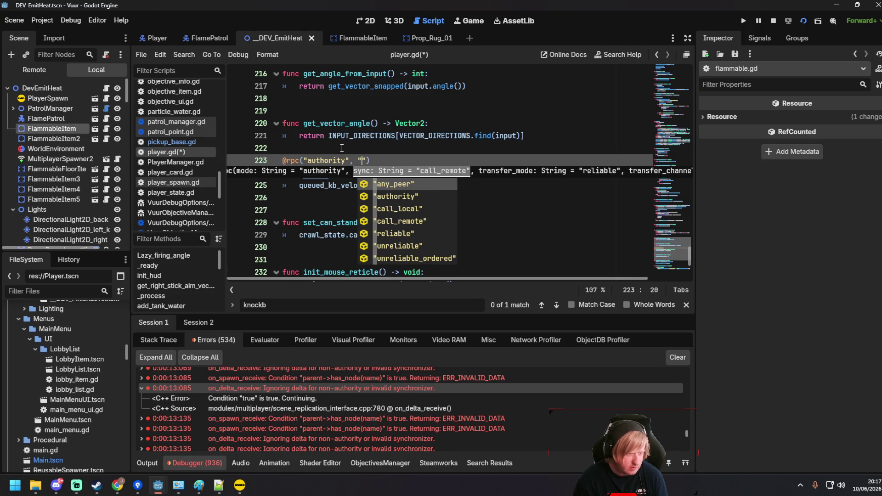
{"action": "type", "text": "call_"}
{"action": "key", "text": "Return"}
{"action": "type", "text": ", \"rel"}
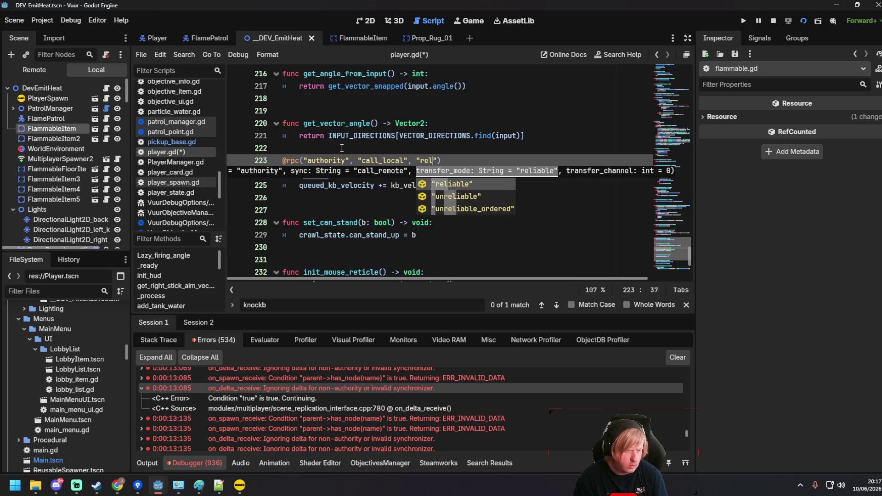
{"action": "key", "text": "Return"}
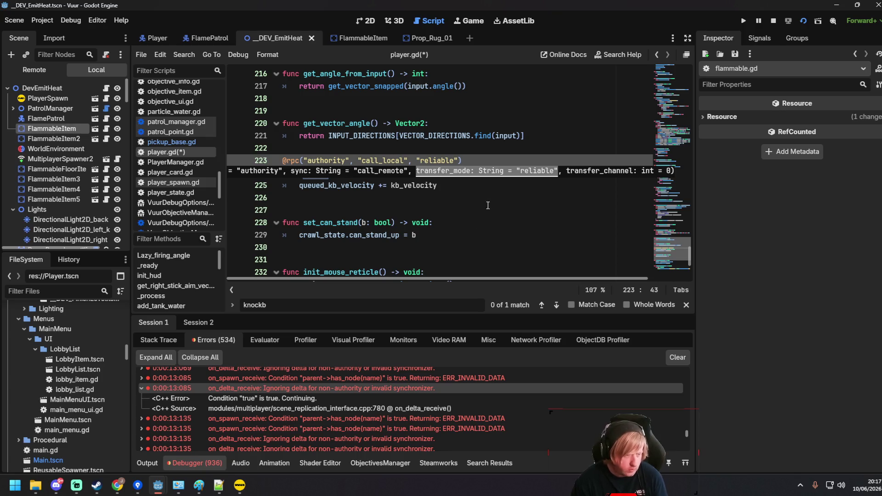
{"action": "left_click", "coordinate": [487, 198]}
{"action": "left_click", "coordinate": [471, 178]}
{"action": "key", "text": "ctrl+s"}
Select the annotated knockback function with its kb_velocity body, then return to bullet.gd
{"action": "left_click", "coordinate": [474, 183]}
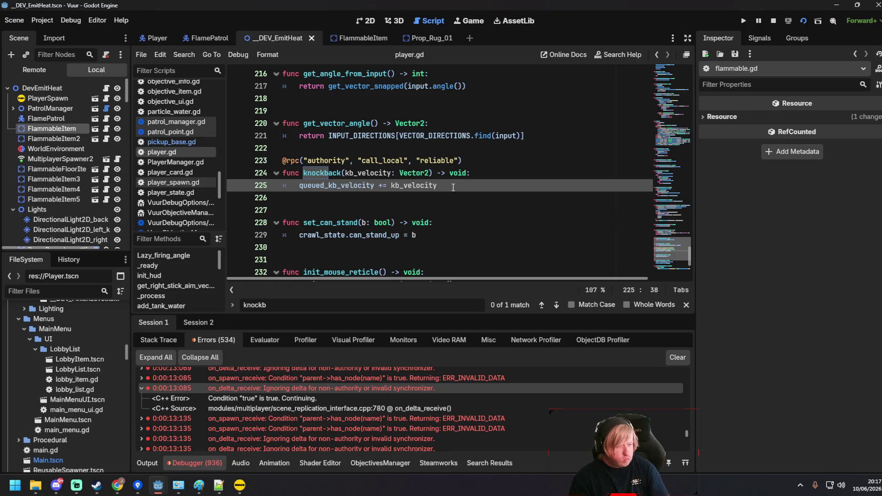
{"action": "double_click", "coordinate": [469, 186]}
{"action": "left_click", "coordinate": [468, 185]}
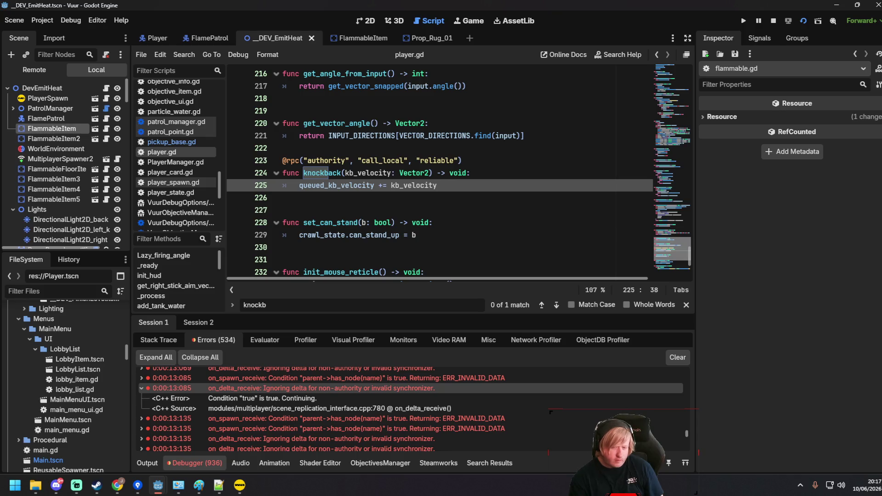
{"action": "key", "text": "alt+Tab"}
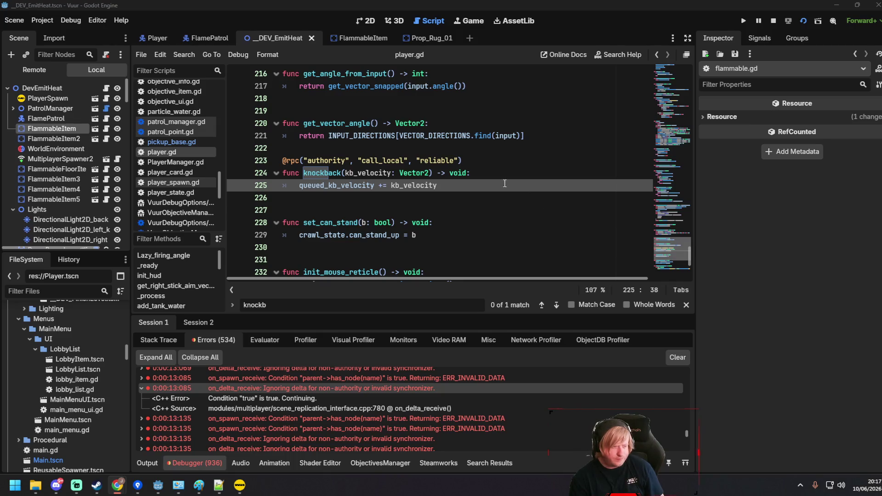
{"action": "key", "text": "shift+Up"}
{"action": "key", "text": "shift+Up"}
{"action": "key", "text": "shift+Up"}
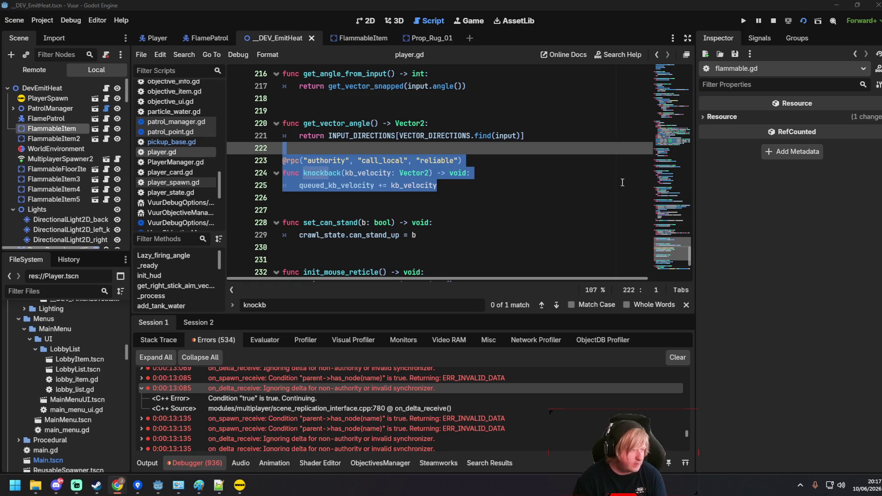
{"action": "scroll", "coordinate": [186, 180], "scroll_direction": "up", "scroll_amount": 5}
{"action": "scroll", "coordinate": [186, 180], "scroll_direction": "up", "scroll_amount": 12}
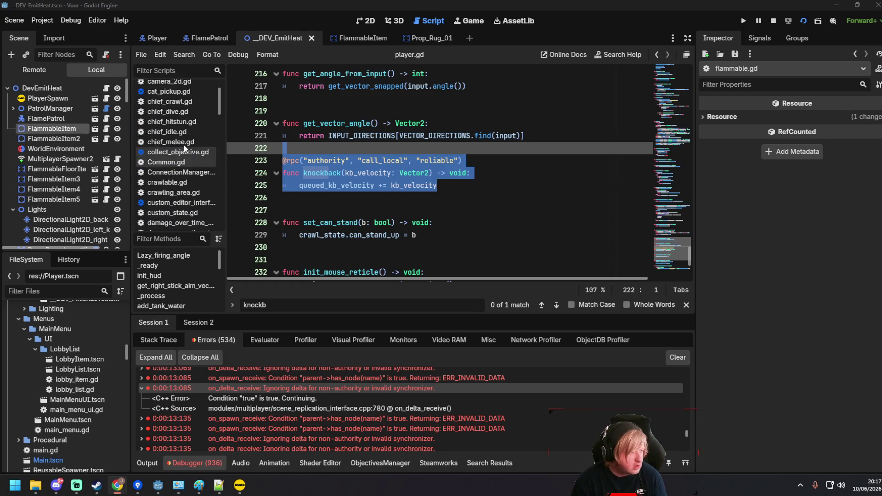
{"action": "left_click", "coordinate": [172, 107]}
Go to the queue_free line of destroy_self in bullet.gd, then switch to the web browser
{"action": "left_click", "coordinate": [452, 147]}
{"action": "key", "text": "ctrl+a"}
{"action": "left_click", "coordinate": [450, 222]}
{"action": "scroll", "coordinate": [450, 222], "scroll_direction": "down", "scroll_amount": 2}
{"action": "key", "text": "alt+Tab"}
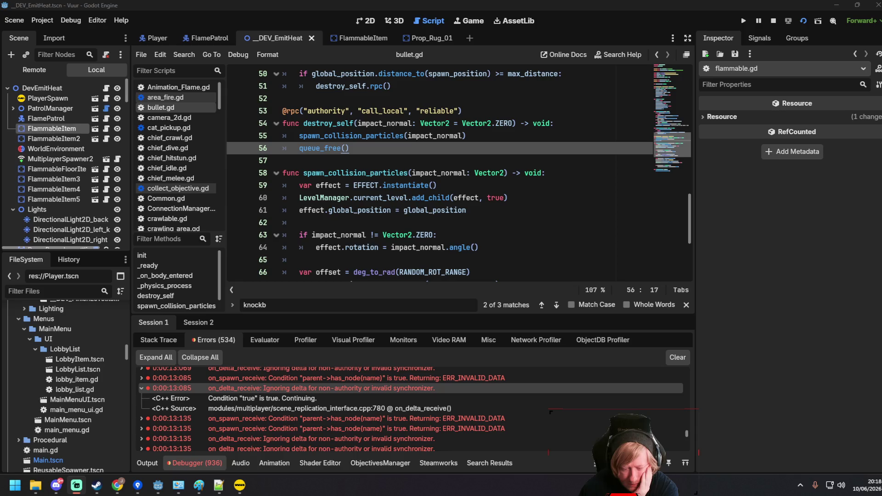
{"action": "left_click", "coordinate": [117, 485]}
{"action": "left_click", "coordinate": [117, 484]}
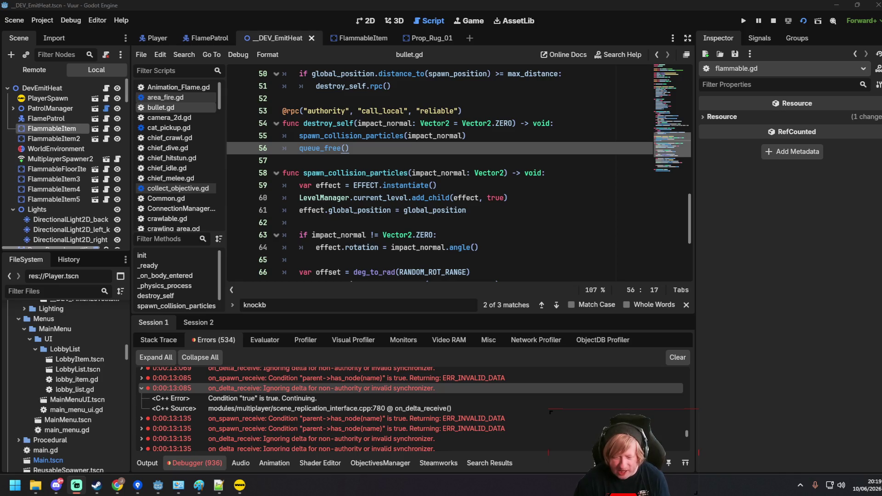
{"action": "key", "text": "alt+Tab"}
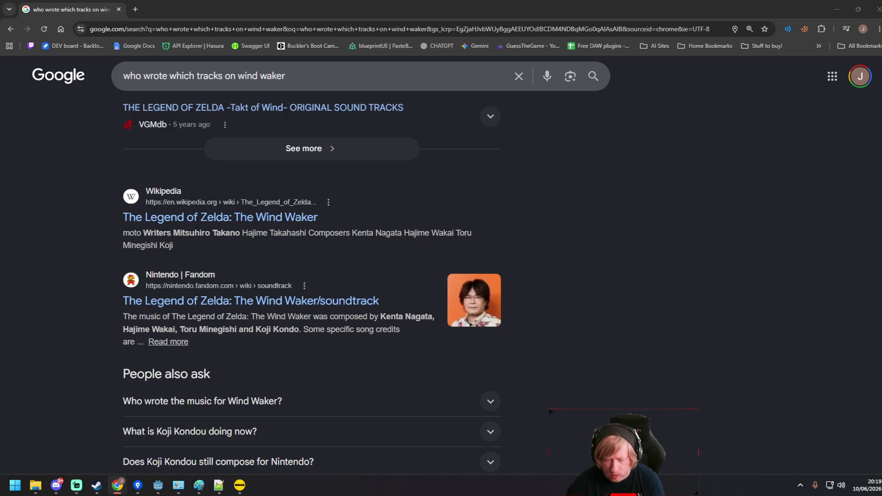
{"action": "key", "text": "alt+Tab"}
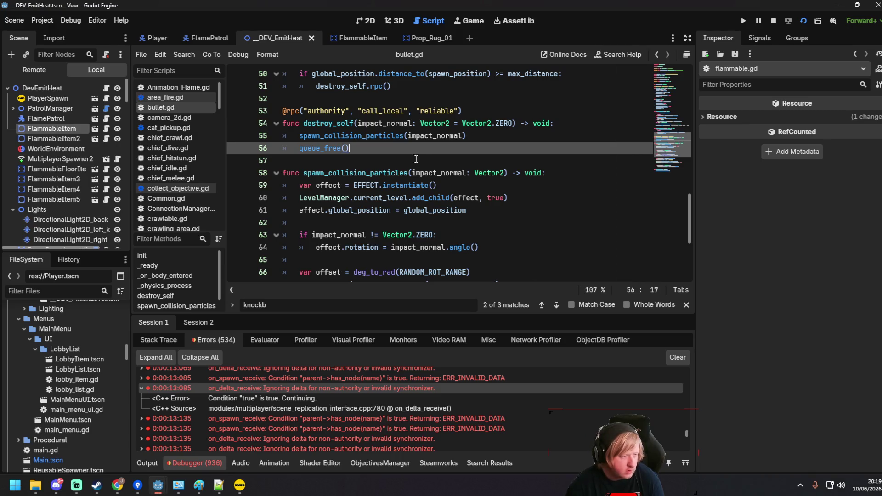
{"action": "left_click_drag", "start_coordinate": [384, 111], "coordinate": [403, 111]}
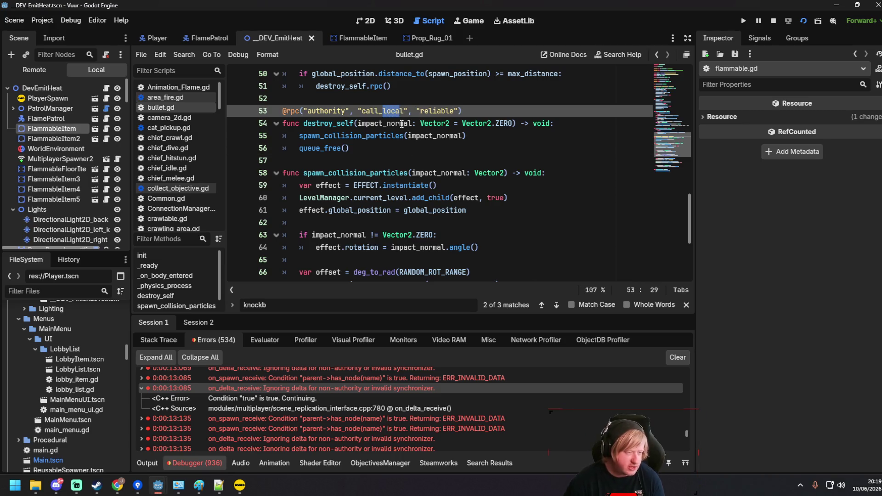
{"action": "key", "text": "BackSpace"}
{"action": "type", "text": "remote"}
{"action": "key", "text": "ctrl+s"}
Reopen bullet.gd from the script list and scroll through its code
{"action": "left_click", "coordinate": [167, 115]}
{"action": "key", "text": "Down"}
{"action": "key", "text": "Down"}
{"action": "key", "text": "Down"}
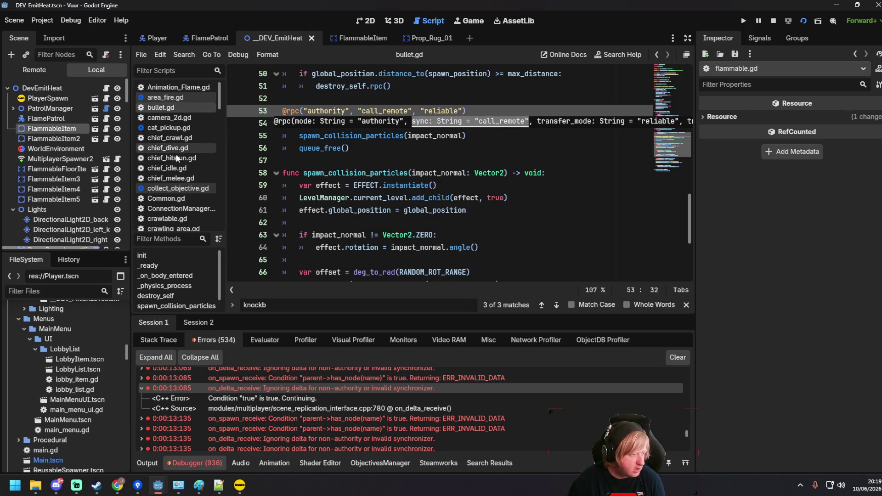
{"action": "left_click", "coordinate": [166, 109]}
{"action": "key", "text": "Down"}
{"action": "key", "text": "Down"}
{"action": "key", "text": "Down"}
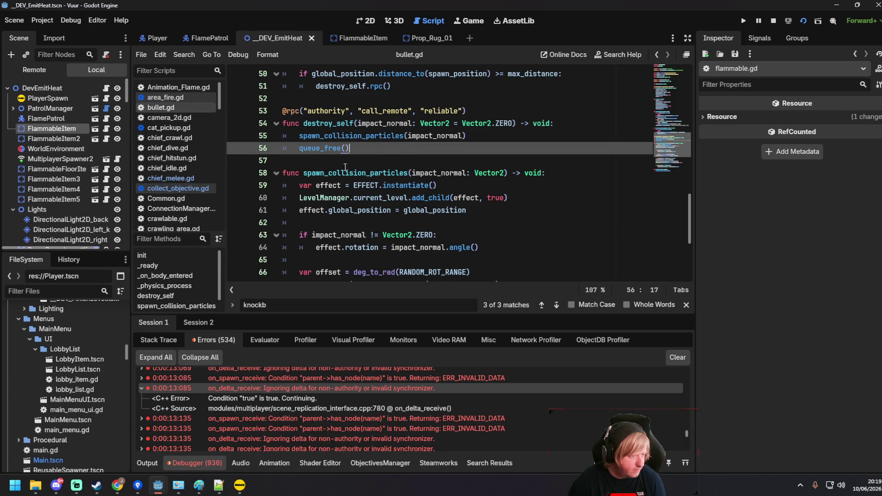
{"action": "scroll", "coordinate": [376, 179], "scroll_direction": "down", "scroll_amount": 5}
{"action": "scroll", "coordinate": [335, 181], "scroll_direction": "up", "scroll_amount": 9}
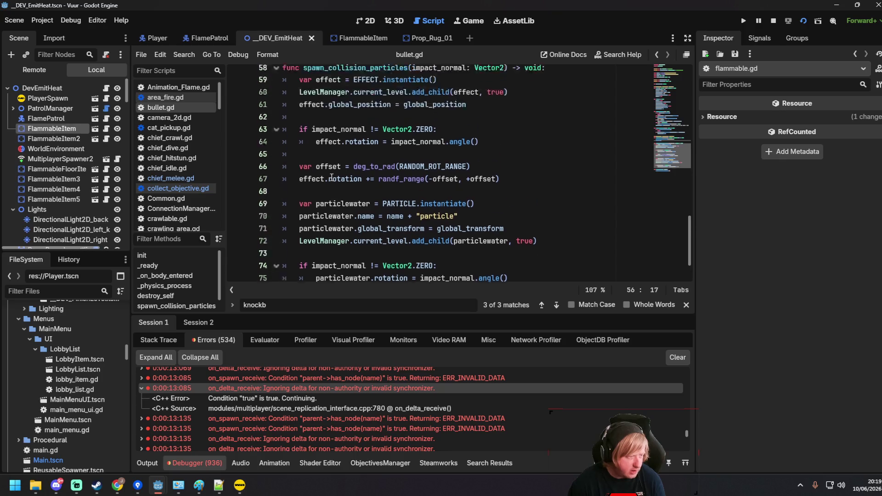
Change line 42 to knockback.rpc_id(body.get_multiplayer_authority(), ...) and save bullet.gd
{"action": "scroll", "coordinate": [335, 182], "scroll_direction": "up", "scroll_amount": 1}
{"action": "left_click", "coordinate": [345, 174]}
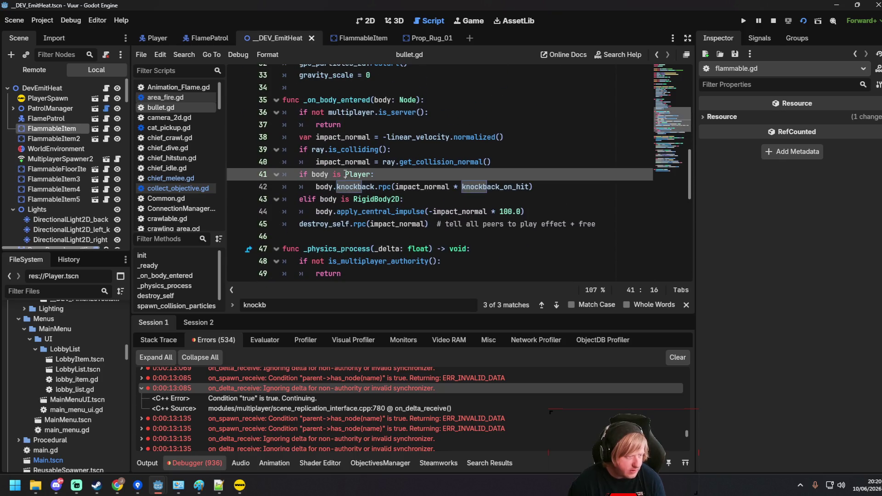
{"action": "left_click", "coordinate": [390, 186]}
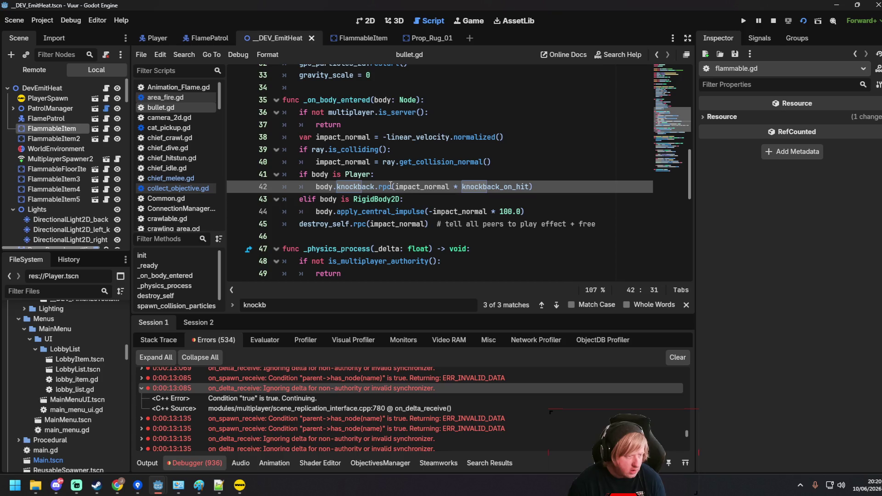
{"action": "type", "text": "_id"}
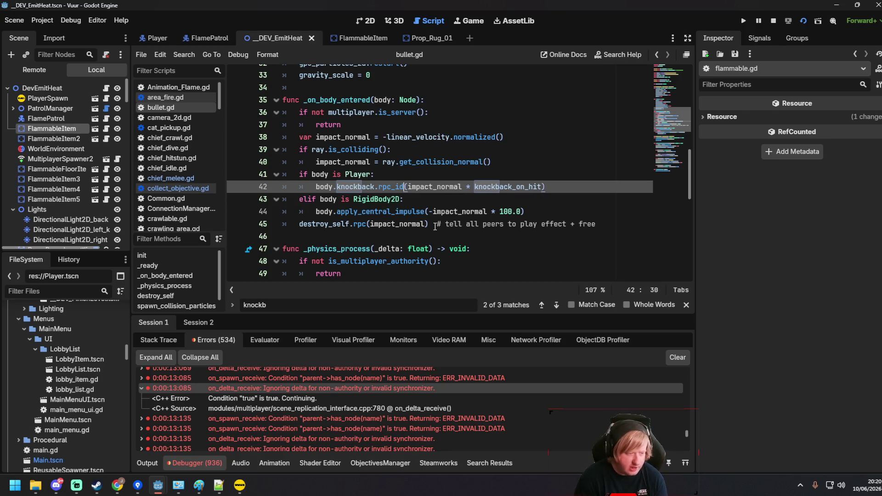
{"action": "key", "text": "Return"}
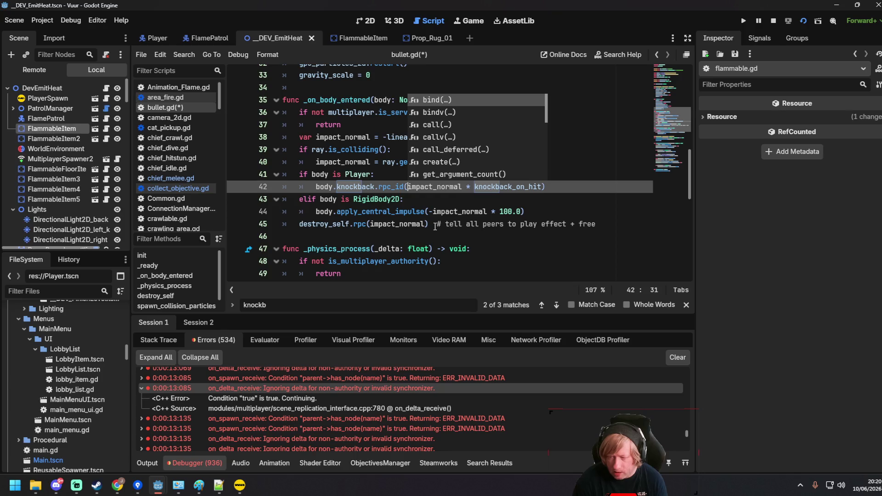
{"action": "type", "text": ","}
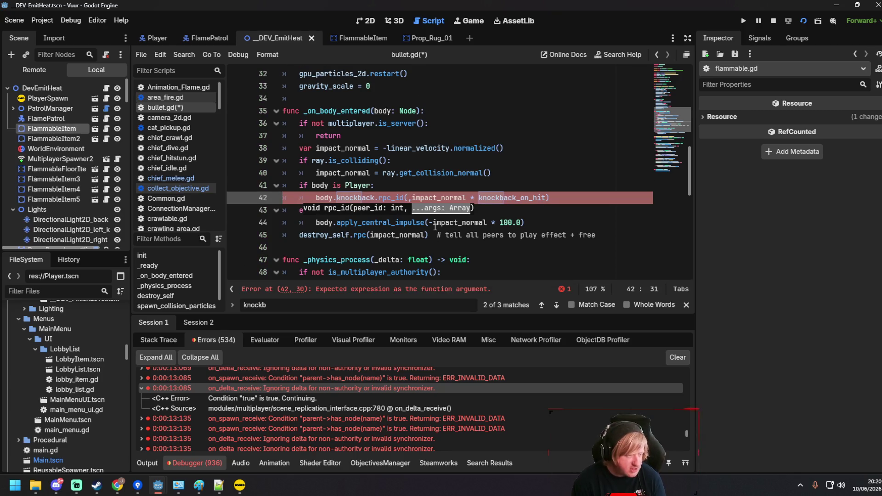
{"action": "type", "text": "body."}
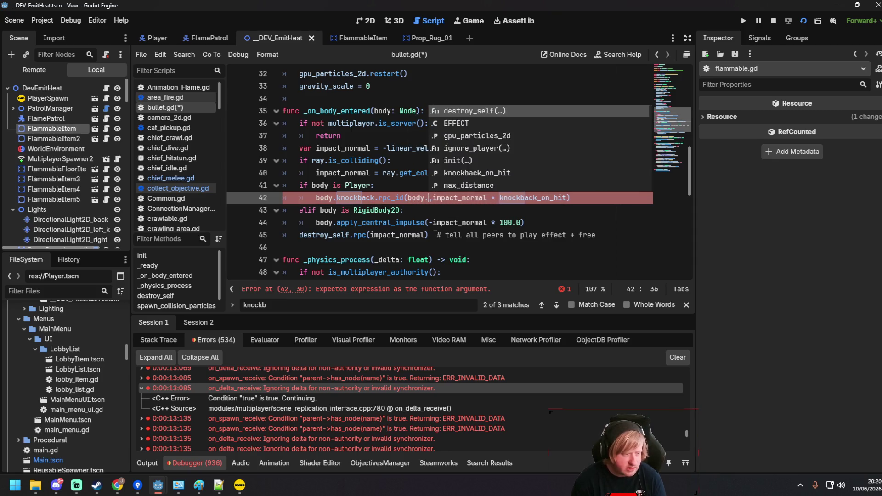
{"action": "type", "text": "get_mult"}
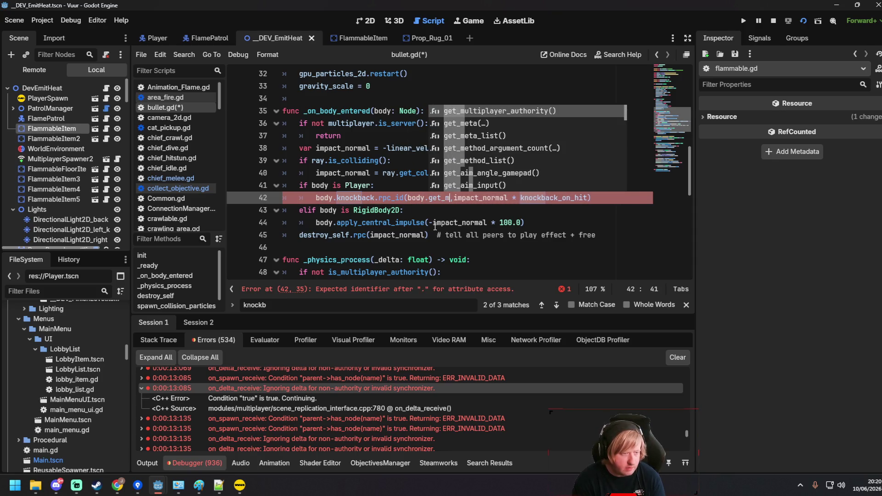
{"action": "key", "text": "Return"}
{"action": "key", "text": "ctrl+s"}
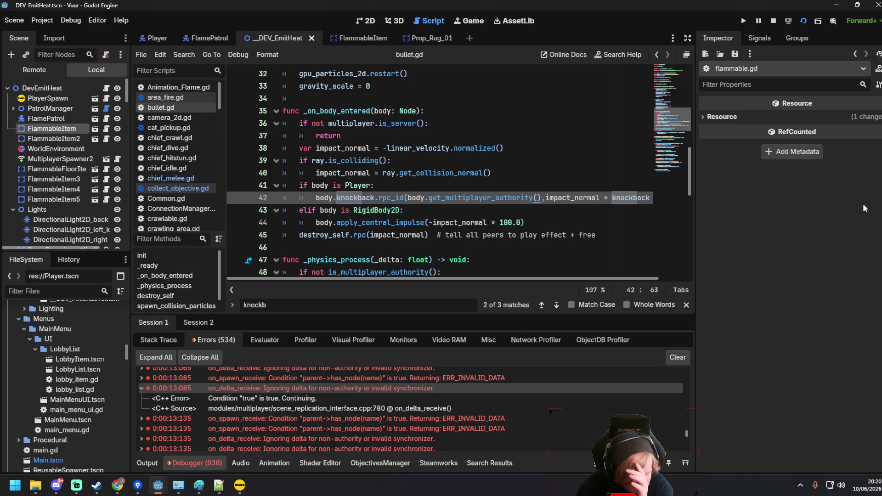
{"action": "left_click", "coordinate": [480, 129]}
{"action": "scroll", "coordinate": [491, 138], "scroll_direction": "down", "scroll_amount": 6}
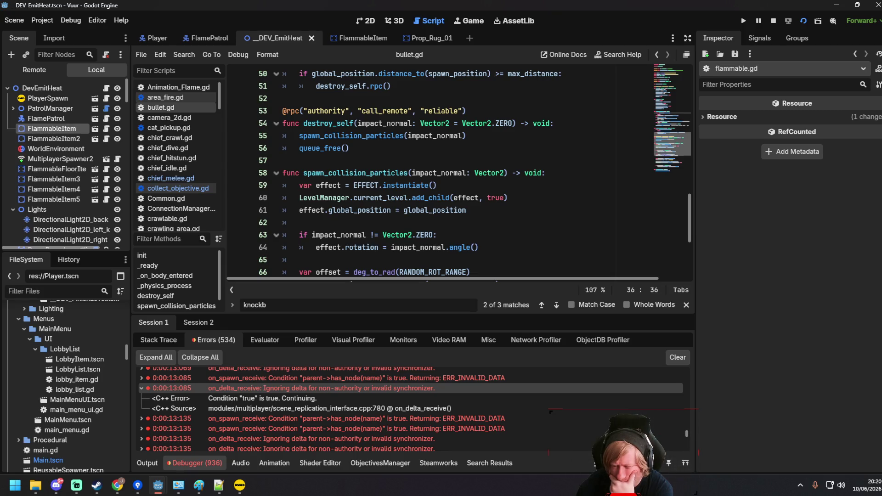
{"action": "key", "text": "alt+Tab"}
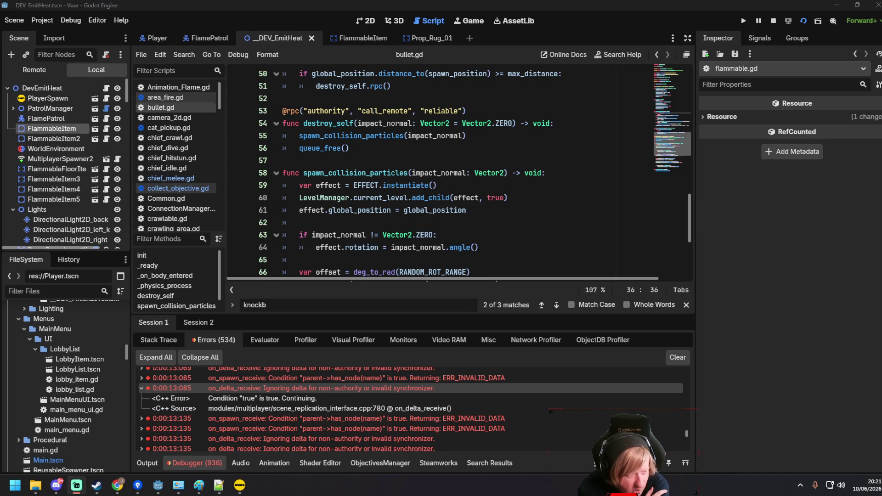
{"action": "left_click", "coordinate": [404, 186]}
Run the game, start the server in one window and join it from the other
{"action": "key", "text": "F6"}
{"action": "left_click", "coordinate": [407, 140]}
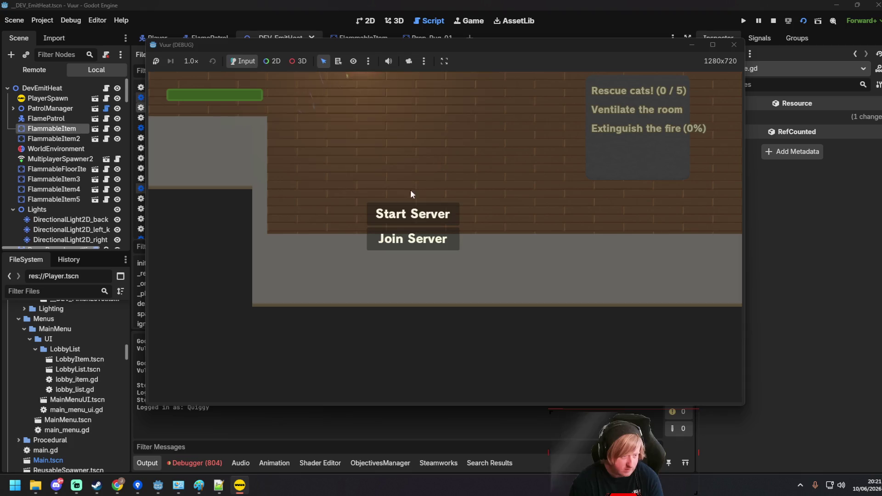
{"action": "left_click", "coordinate": [416, 213]}
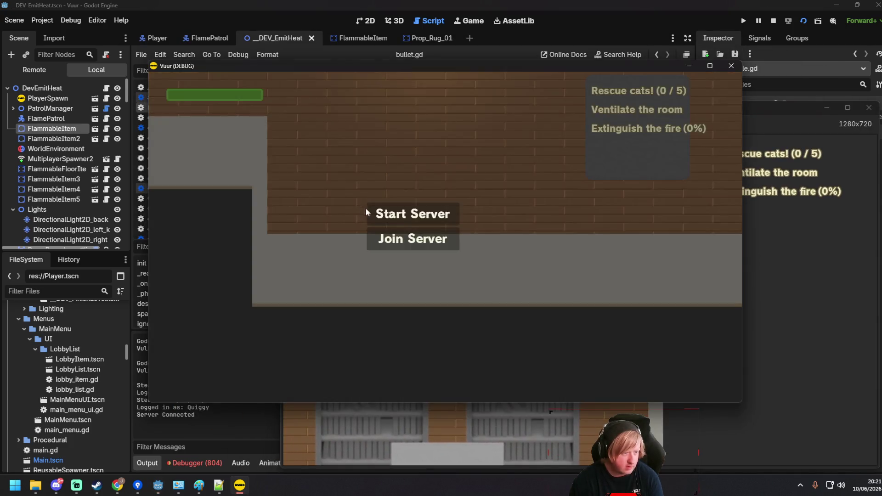
{"action": "left_click", "coordinate": [393, 239]}
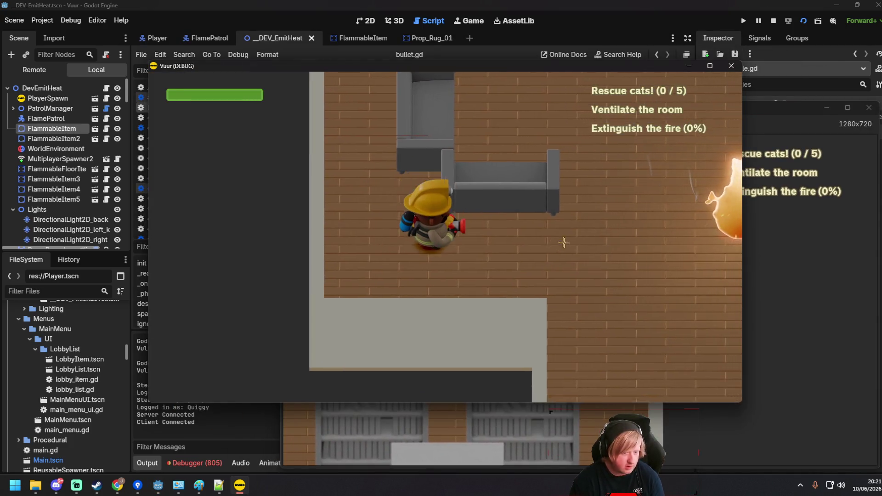
Walk the firefighters around and spray water at the fire in both game windows
{"action": "key", "text": "d"}
{"action": "mouse_move", "coordinate": [567, 239]}
{"action": "left_mouse_down"}
{"action": "mouse_move", "coordinate": [582, 228]}
{"action": "mouse_move", "coordinate": [574, 211]}
{"action": "mouse_move", "coordinate": [523, 193]}
{"action": "mouse_move", "coordinate": [533, 92]}
{"action": "left_mouse_up"}
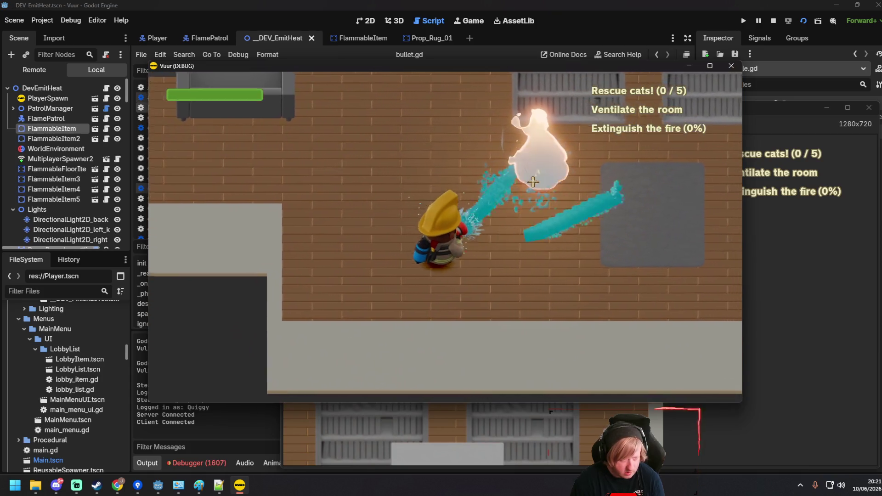
{"action": "key", "text": "s"}
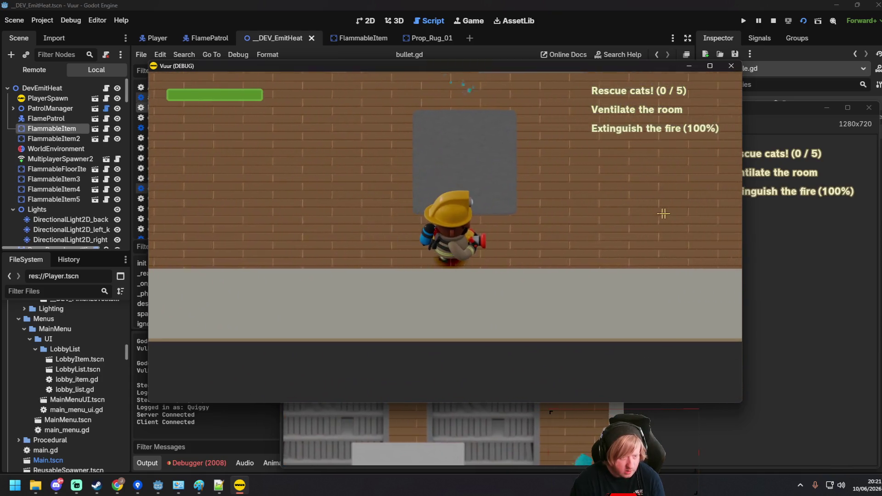
{"action": "key", "text": "d"}
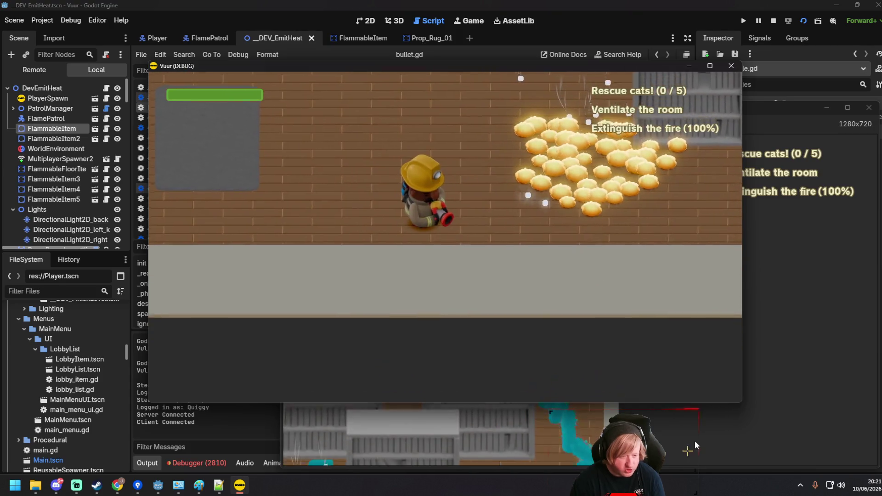
{"action": "left_click", "coordinate": [696, 447]}
{"action": "mouse_move", "coordinate": [550, 342]}
{"action": "left_mouse_down"}
{"action": "mouse_move", "coordinate": [561, 343]}
{"action": "mouse_move", "coordinate": [509, 327]}
{"action": "mouse_move", "coordinate": [506, 359]}
{"action": "left_mouse_up"}
{"action": "key", "text": "w"}
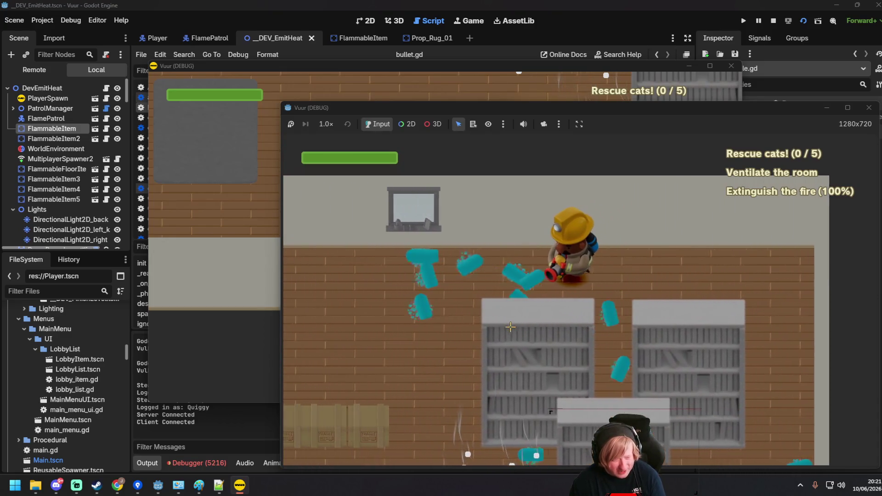
{"action": "key", "text": "s"}
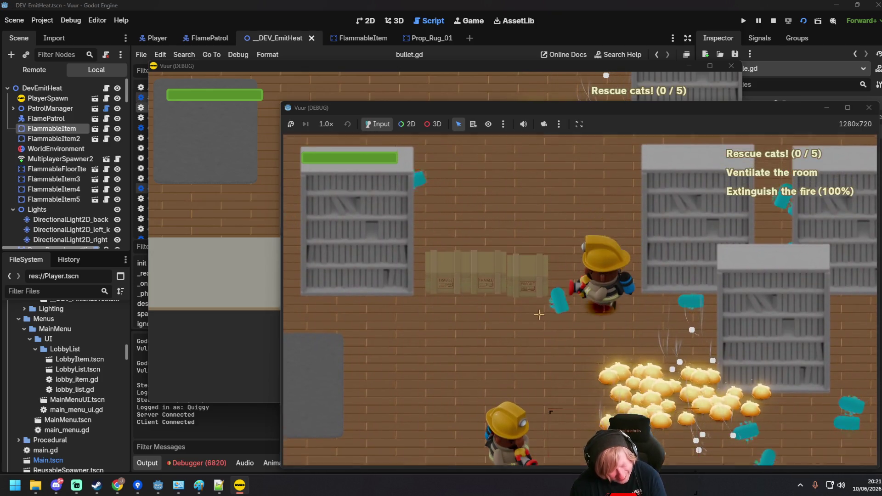
{"action": "key", "text": "a"}
{"action": "key", "text": "s"}
{"action": "mouse_move", "coordinate": [523, 308]}
{"action": "left_mouse_down"}
{"action": "mouse_move", "coordinate": [505, 316]}
{"action": "mouse_move", "coordinate": [508, 342]}
{"action": "mouse_move", "coordinate": [536, 411]}
{"action": "mouse_move", "coordinate": [535, 214]}
{"action": "left_mouse_up"}
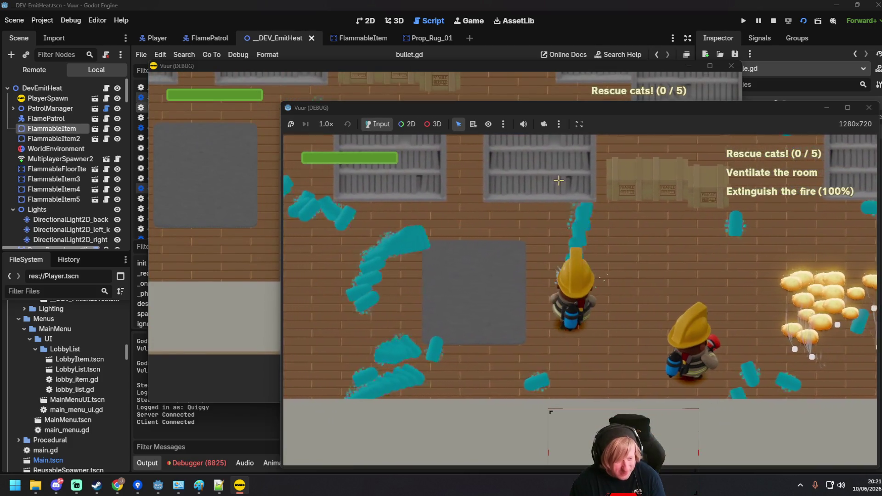
Spray toward the shelves and the other firefighter, then close both game windows
{"action": "key", "text": "a"}
{"action": "key", "text": "s"}
{"action": "mouse_move", "coordinate": [558, 180]}
{"action": "left_mouse_down"}
{"action": "mouse_move", "coordinate": [566, 177]}
{"action": "mouse_move", "coordinate": [702, 295]}
{"action": "left_mouse_up"}
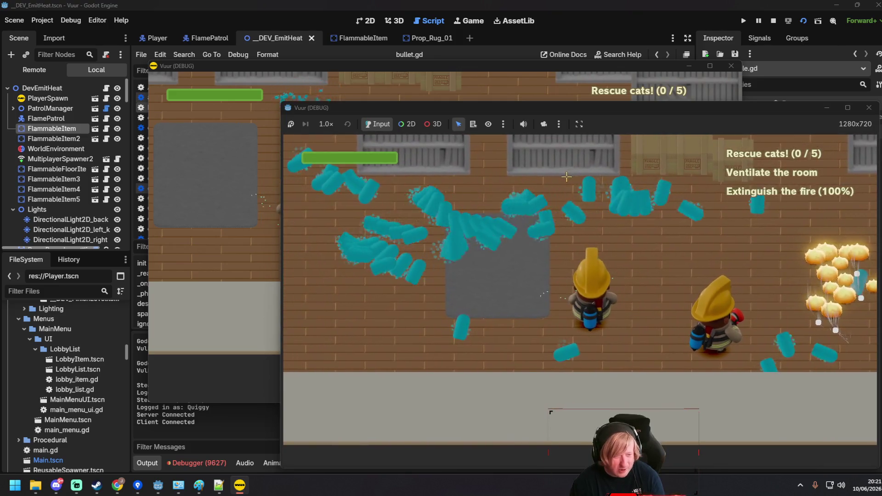
{"action": "key", "text": "d"}
{"action": "key", "text": "s"}
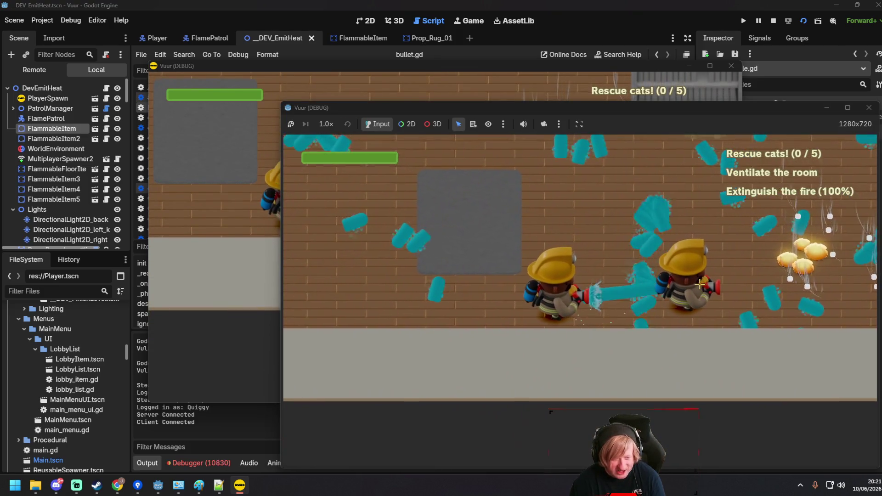
{"action": "left_click_drag", "start_coordinate": [252, 238], "coordinate": [252, 242]}
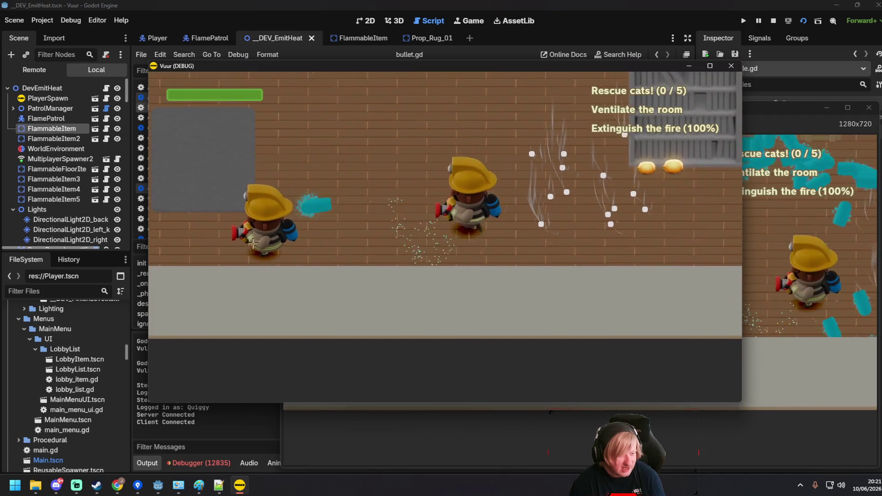
{"action": "key", "text": "a"}
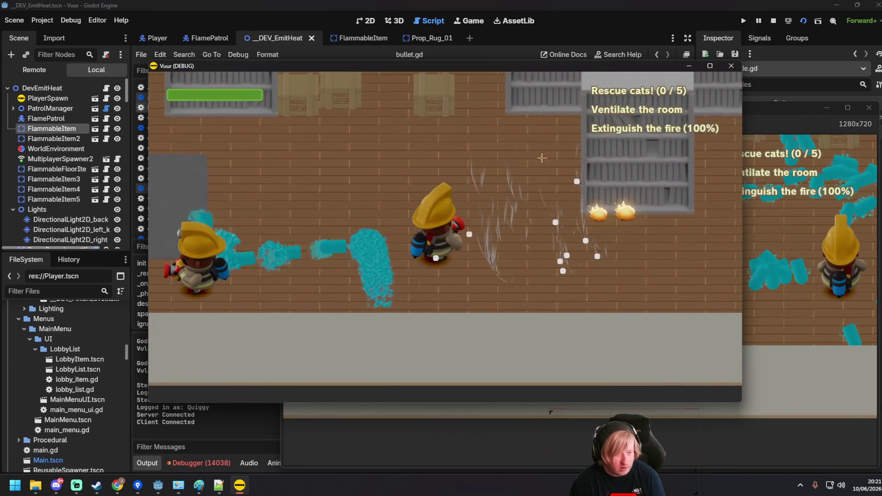
{"action": "left_click", "coordinate": [730, 66]}
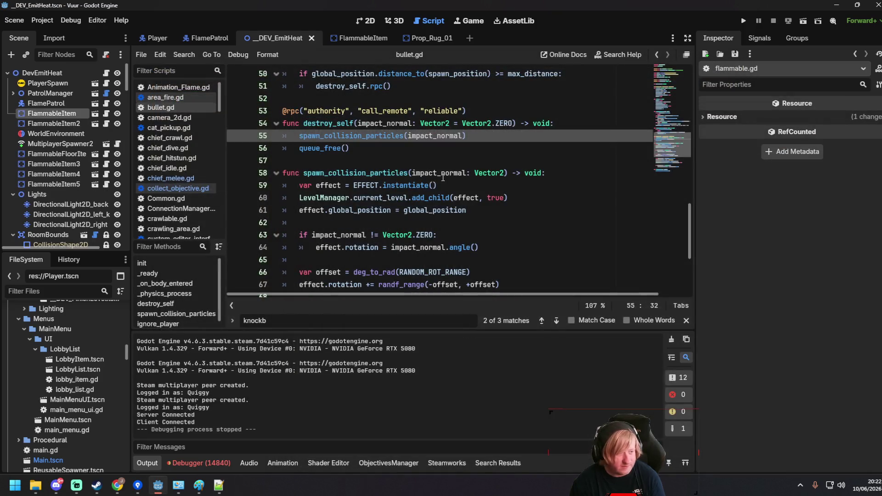
{"action": "left_click", "coordinate": [440, 174]}
Undo the rpc_id edit so line 42 uses plain rpc again, and save
{"action": "key", "text": "ctrl+z"}
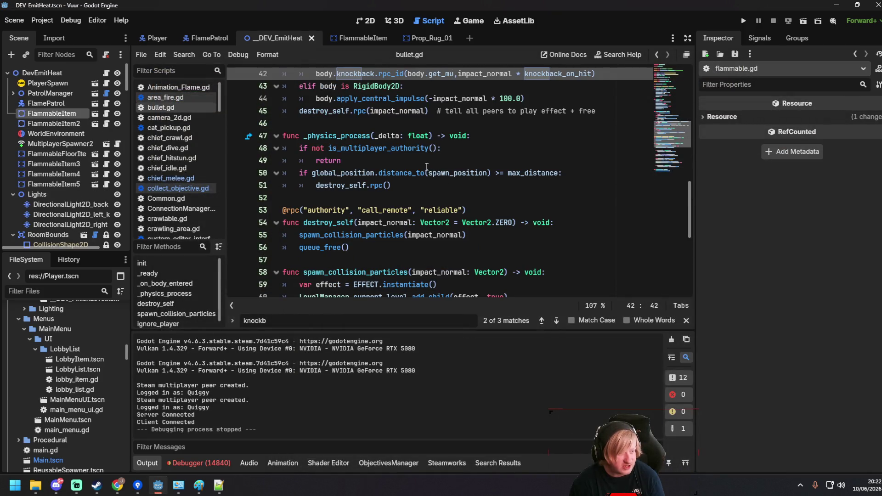
{"action": "key", "text": "ctrl+z"}
{"action": "key", "text": "ctrl+z"}
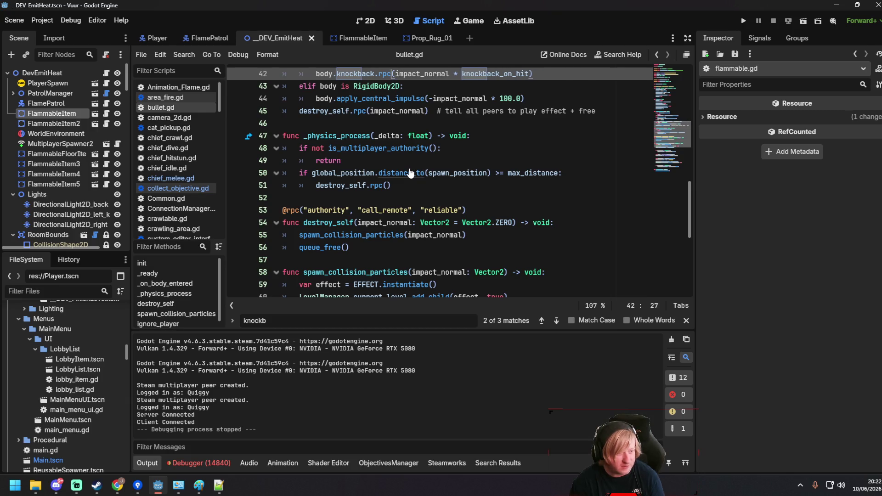
{"action": "key", "text": "ctrl+z"}
{"action": "key", "text": "ctrl+z"}
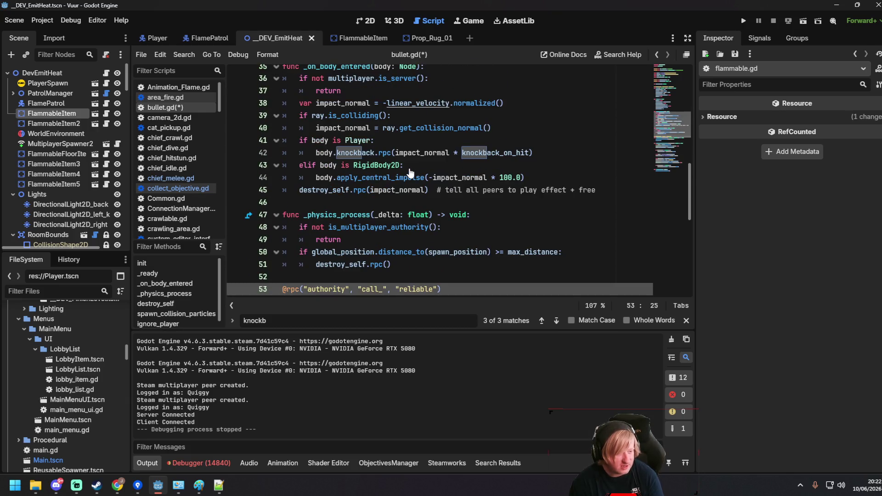
{"action": "scroll", "coordinate": [410, 173], "scroll_direction": "down", "scroll_amount": 2}
{"action": "left_click", "coordinate": [422, 179]}
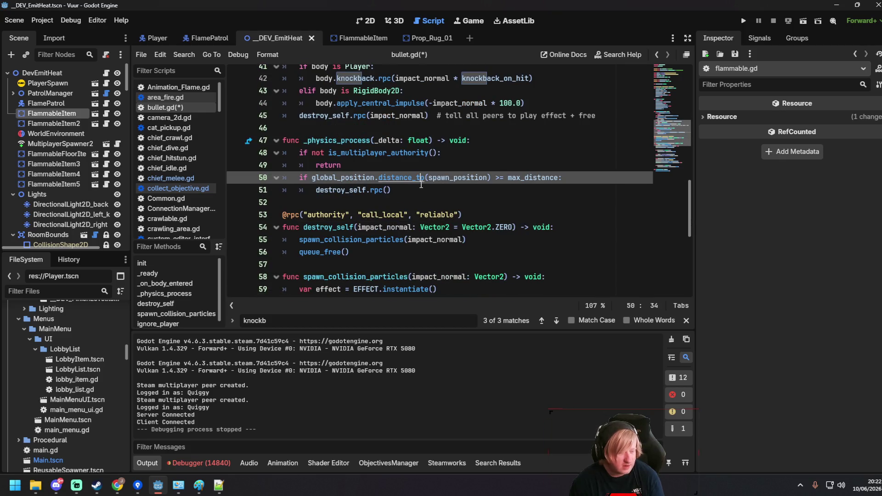
{"action": "key", "text": "ctrl+s"}
Re-enter knockback.rpc_id(body.get_multiplayer_authority(), ...) on line 42, save, and relaunch the game
{"action": "scroll", "coordinate": [413, 188], "scroll_direction": "up", "scroll_amount": 2}
{"action": "left_click", "coordinate": [392, 153]}
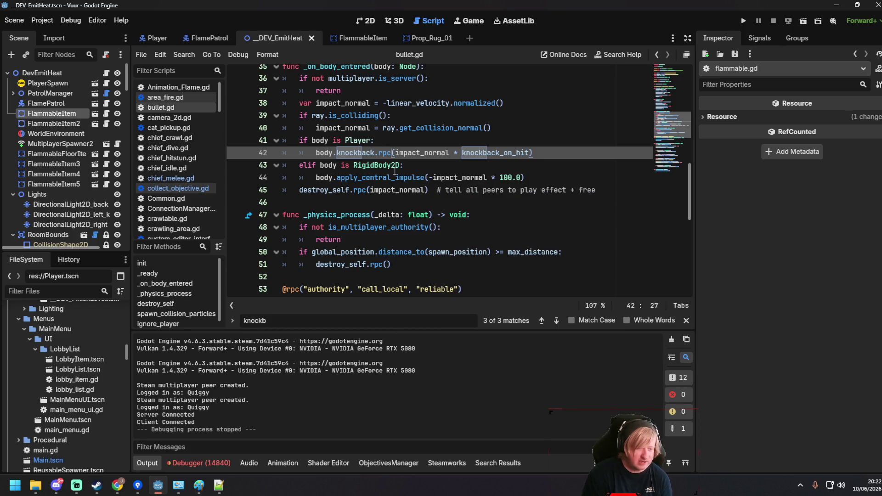
{"action": "type", "text": "_id("}
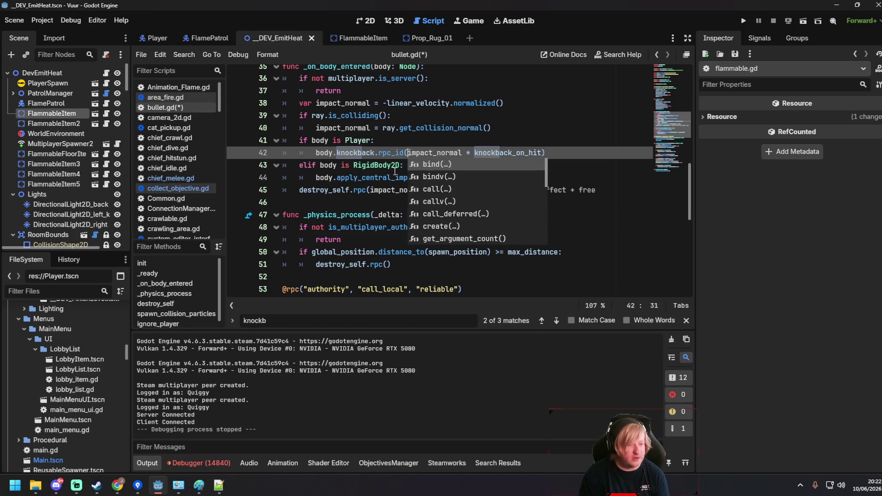
{"action": "type", "text": "body.get_multi"}
{"action": "key", "text": "Return"}
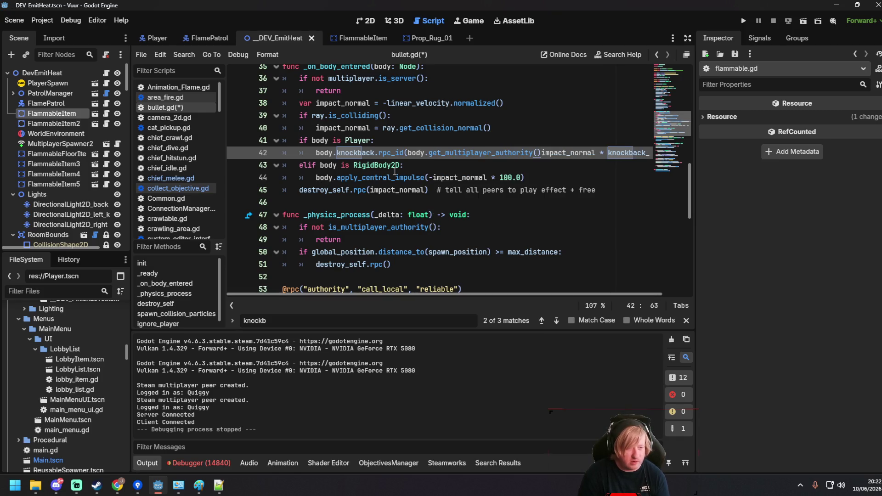
{"action": "type", "text": ","}
{"action": "key", "text": "ctrl+s"}
{"action": "left_click", "coordinate": [393, 125]}
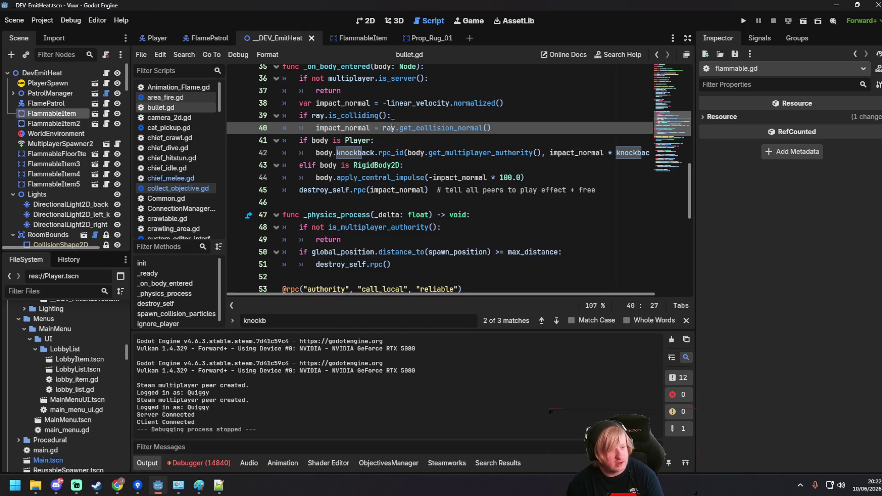
{"action": "key", "text": "F6"}
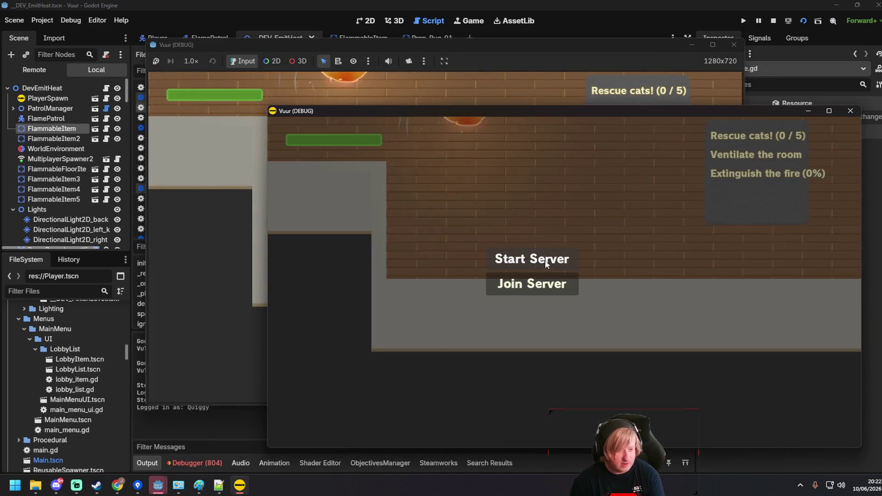
Host the server in one window, join from the other, and spray at the fire
{"action": "left_click", "coordinate": [536, 258]}
{"action": "left_click", "coordinate": [174, 195]}
{"action": "left_click", "coordinate": [382, 248]}
{"action": "mouse_move", "coordinate": [615, 216]}
{"action": "left_mouse_down"}
{"action": "mouse_move", "coordinate": [629, 215]}
{"action": "mouse_move", "coordinate": [494, 211]}
{"action": "mouse_move", "coordinate": [459, 221]}
{"action": "left_mouse_up"}
Walk the firefighter around the room past the sofa, TV and bookshelves
{"action": "key", "text": "w"}
{"action": "key", "text": "a"}
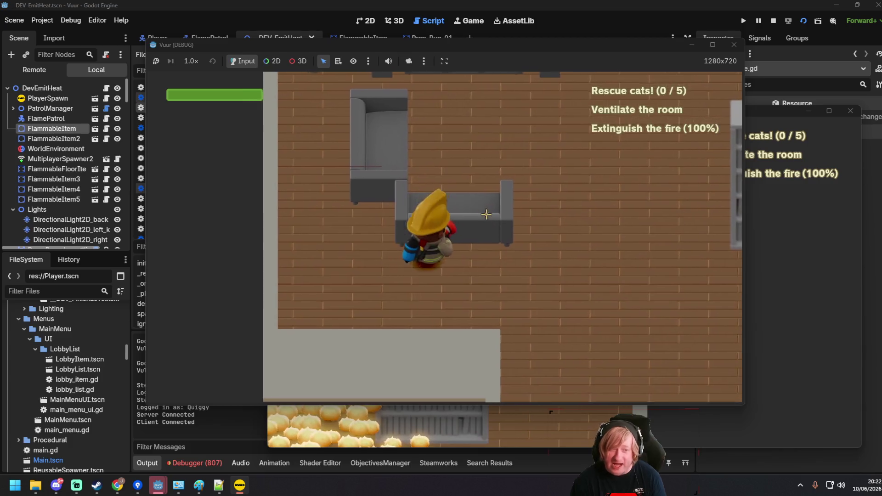
{"action": "key", "text": "w"}
{"action": "key", "text": "a"}
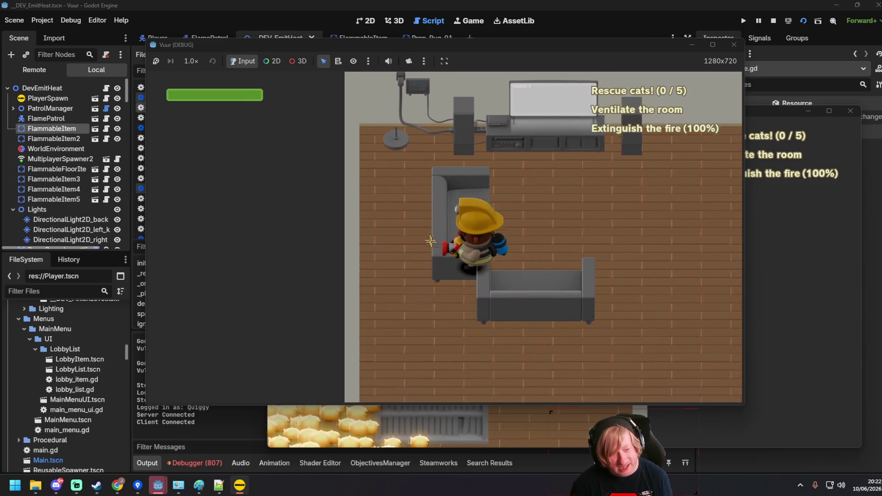
{"action": "key", "text": "w"}
{"action": "key", "text": "d"}
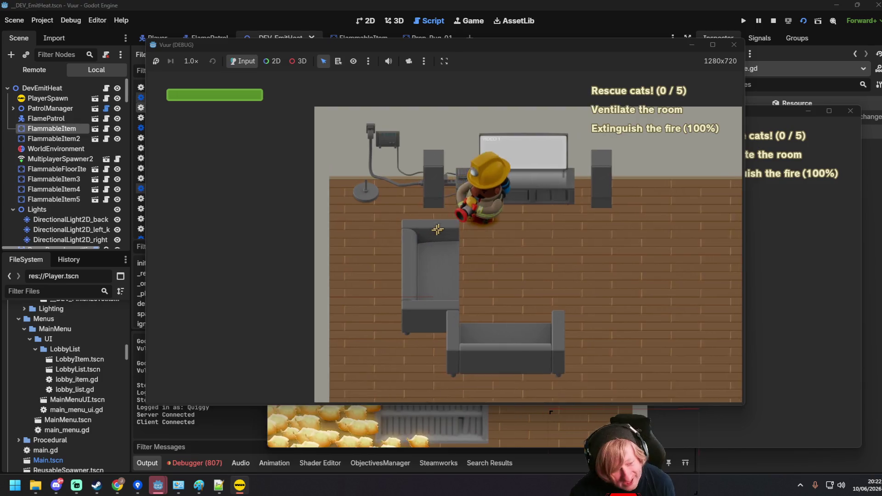
{"action": "key", "text": "s"}
{"action": "key", "text": "d"}
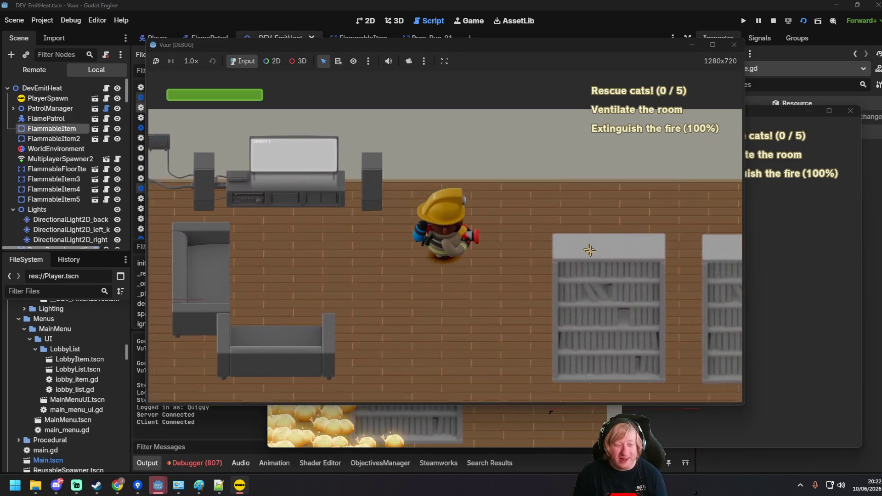
{"action": "key", "text": "s"}
{"action": "key", "text": "d"}
{"action": "key", "text": "w"}
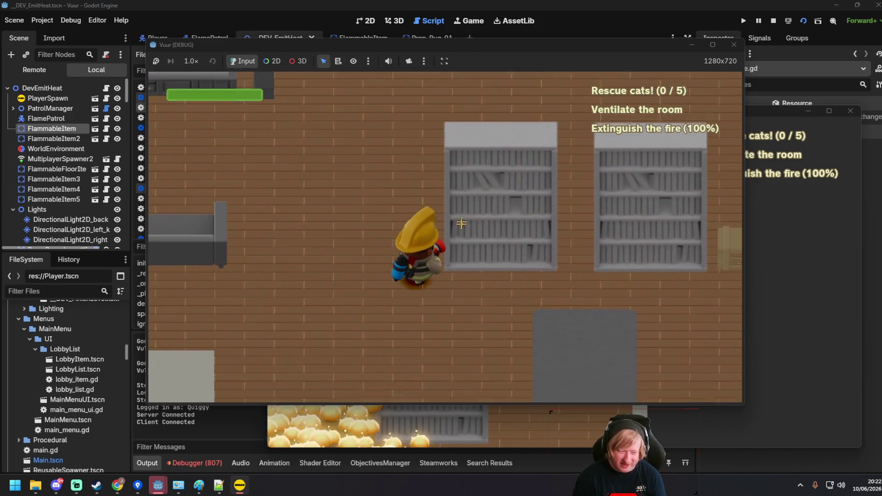
{"action": "key", "text": "s"}
{"action": "key", "text": "a"}
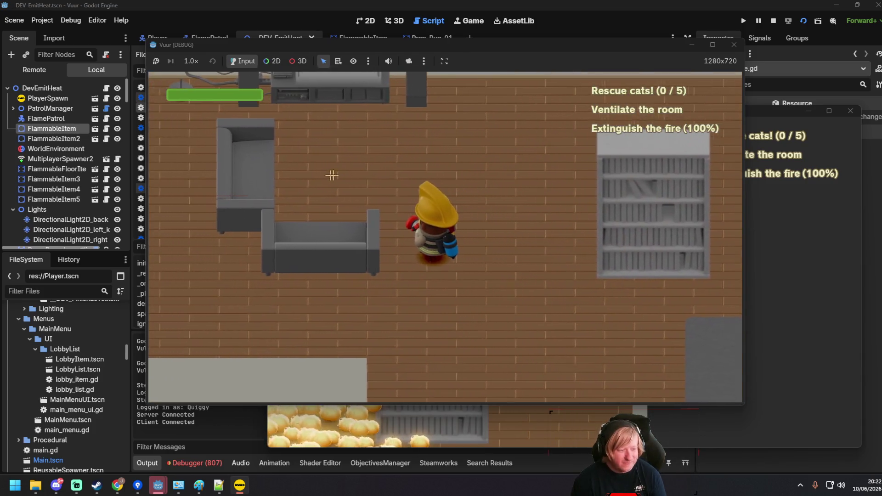
{"action": "key", "text": "w"}
{"action": "key", "text": "a"}
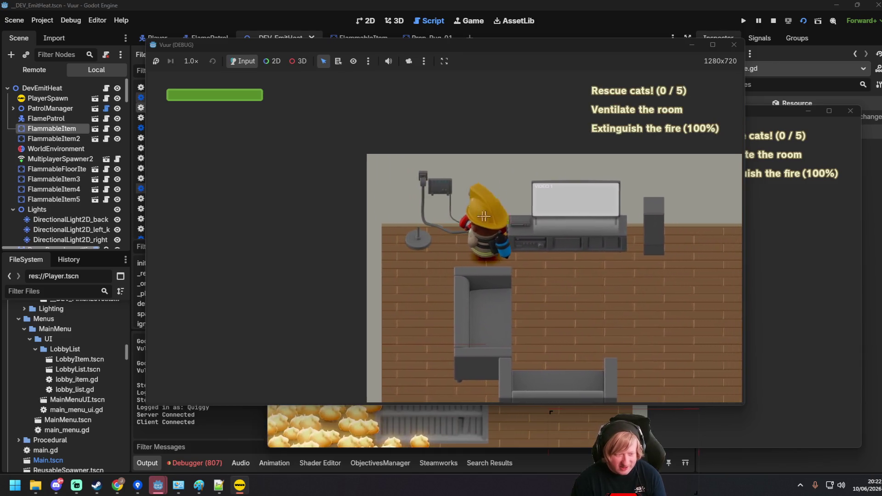
{"action": "key", "text": "d"}
{"action": "key", "text": "s"}
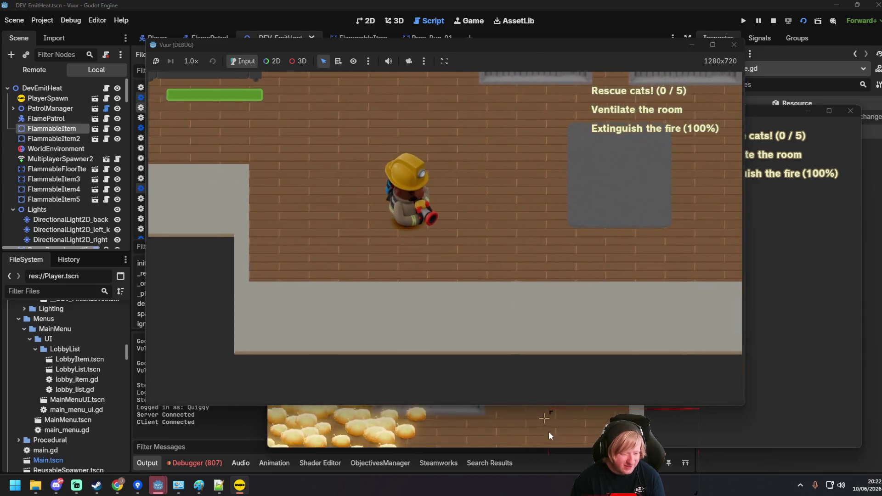
In the other game window, walk down and left and spray water to the left
{"action": "left_click", "coordinate": [539, 423]}
{"action": "key", "text": "s"}
{"action": "key", "text": "a"}
{"action": "mouse_move", "coordinate": [399, 311]}
{"action": "left_mouse_down"}
{"action": "mouse_move", "coordinate": [371, 252]}
{"action": "mouse_move", "coordinate": [394, 270]}
{"action": "mouse_move", "coordinate": [481, 234]}
{"action": "mouse_move", "coordinate": [385, 276]}
{"action": "left_mouse_up"}
Spray water at the other firefighter, then move the first firefighter down and right
{"action": "left_click", "coordinate": [221, 248]}
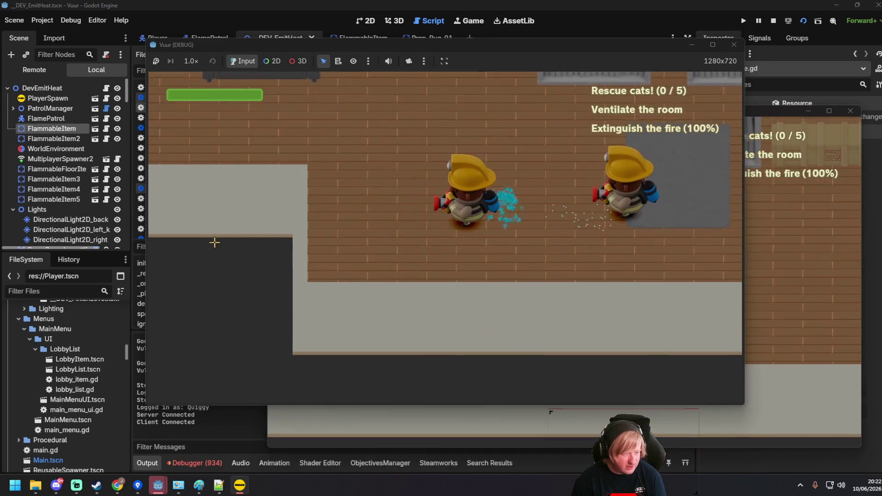
{"action": "left_click_drag", "start_coordinate": [551, 205], "coordinate": [611, 236]}
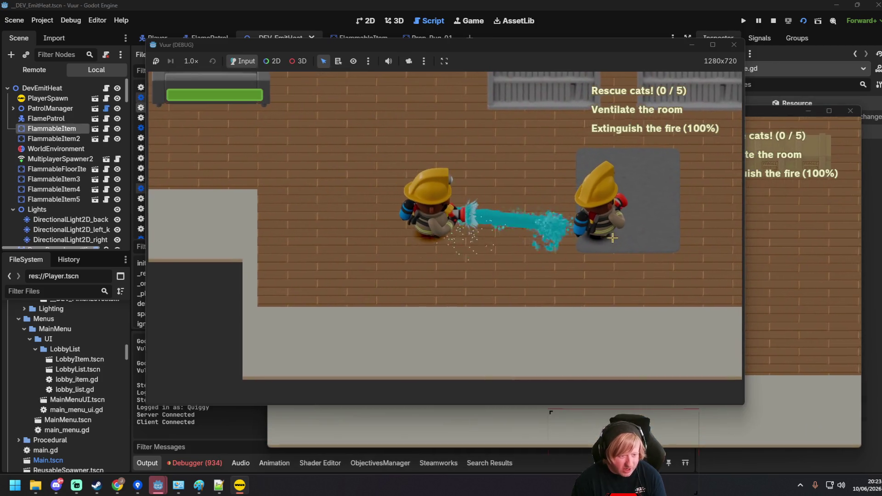
{"action": "key", "text": "alt+Tab"}
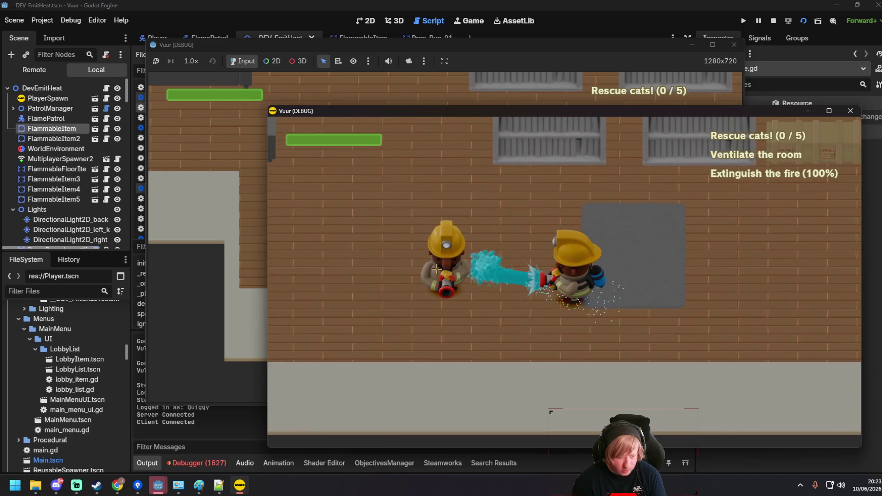
{"action": "left_click", "coordinate": [210, 211]}
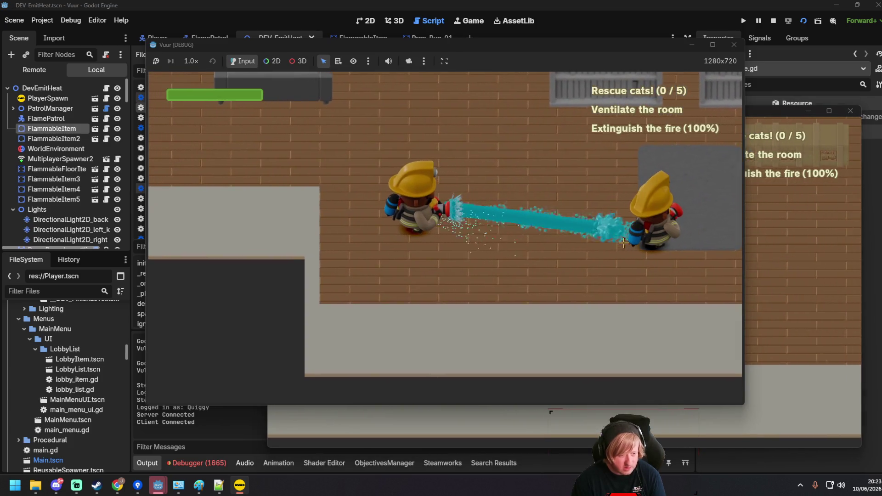
{"action": "key", "text": "w"}
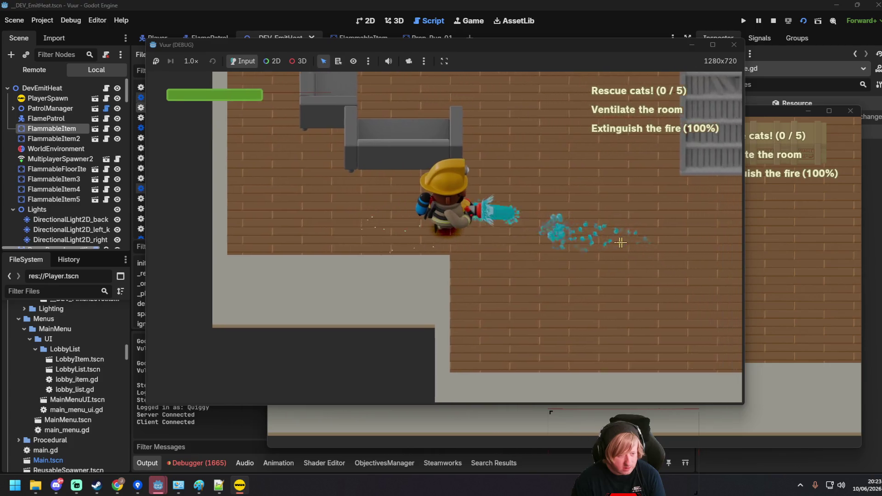
{"action": "key", "text": "d"}
{"action": "key", "text": "s"}
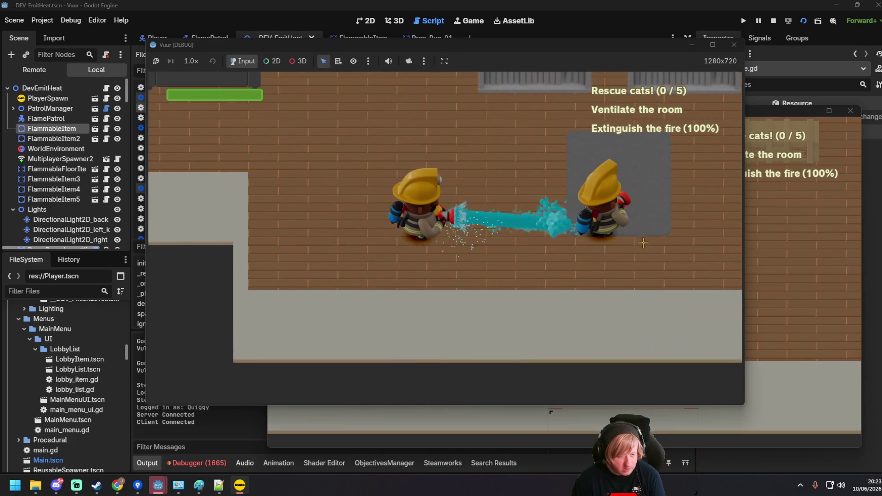
Walk the second firefighter toward the other player, then close the front game window
{"action": "left_click", "coordinate": [772, 249]}
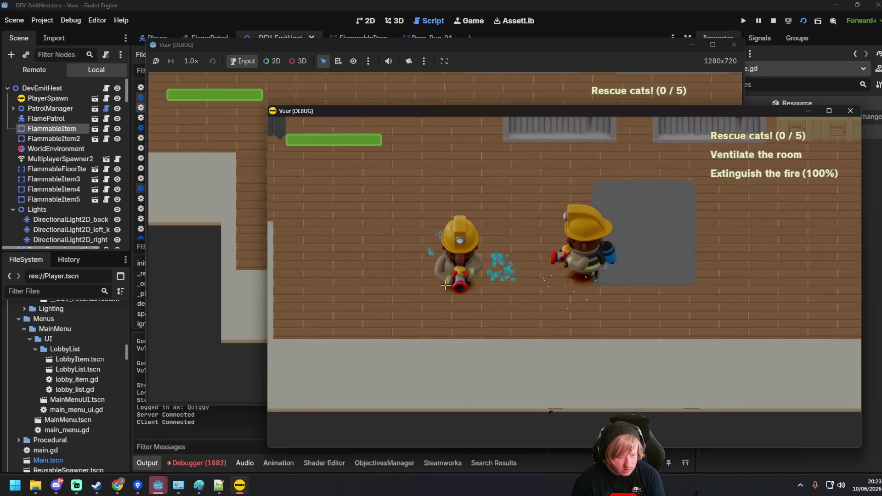
{"action": "key", "text": "w"}
{"action": "key", "text": "a"}
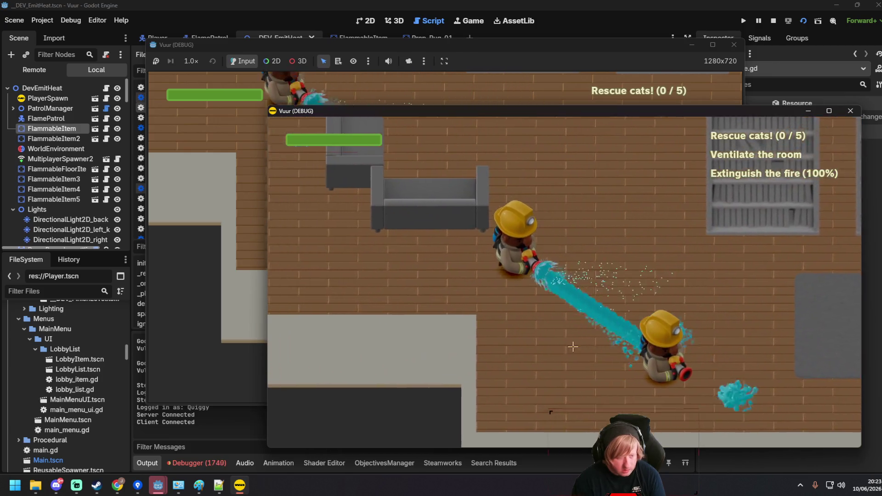
{"action": "key", "text": "a"}
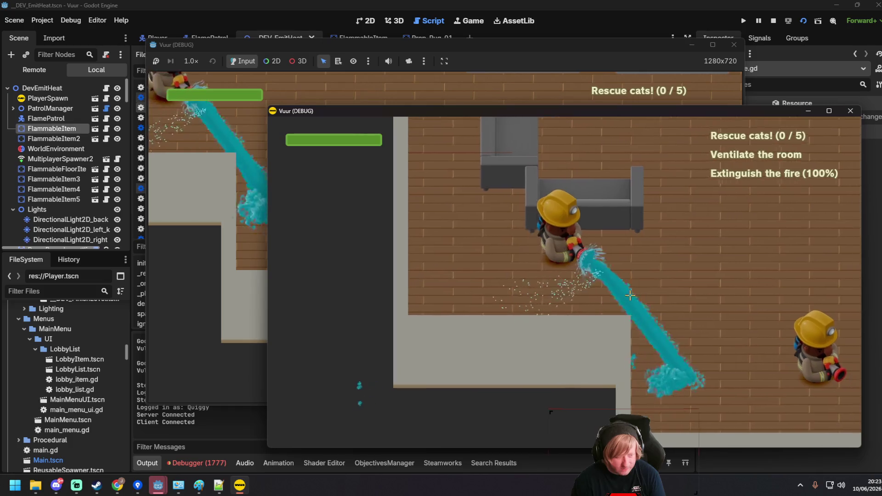
{"action": "key", "text": "d"}
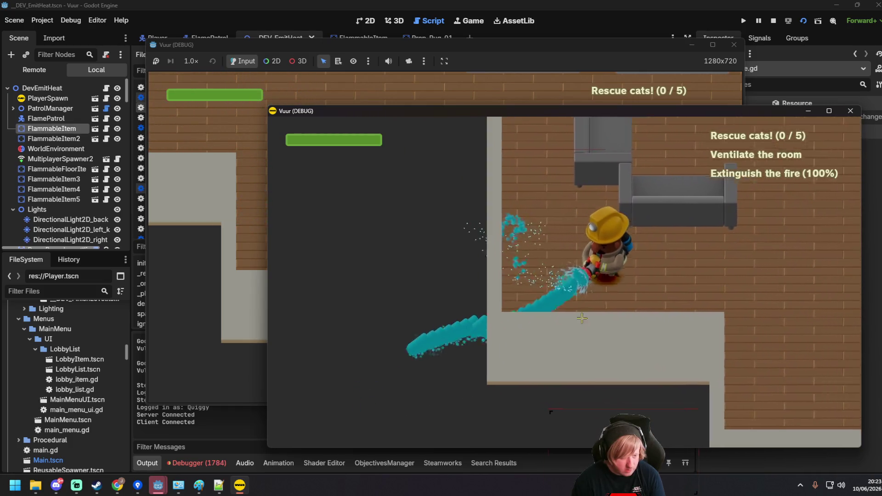
{"action": "key", "text": "a"}
{"action": "key", "text": "s"}
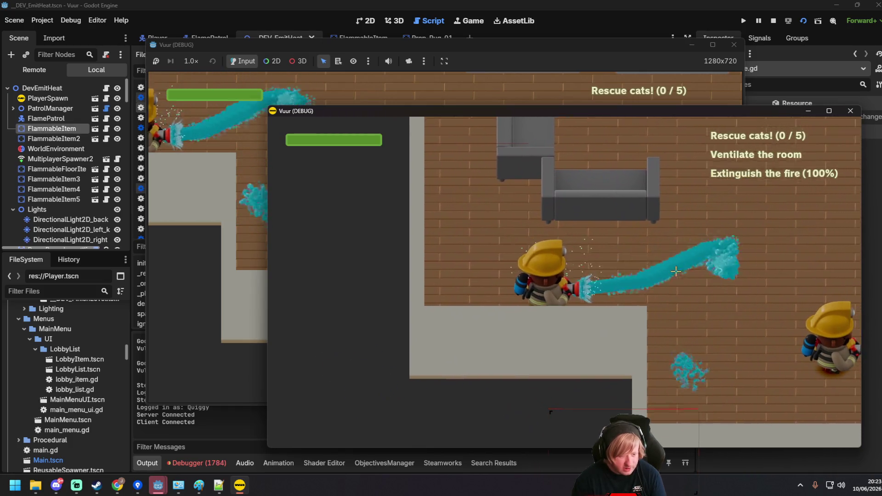
{"action": "key", "text": "d"}
{"action": "key", "text": "w"}
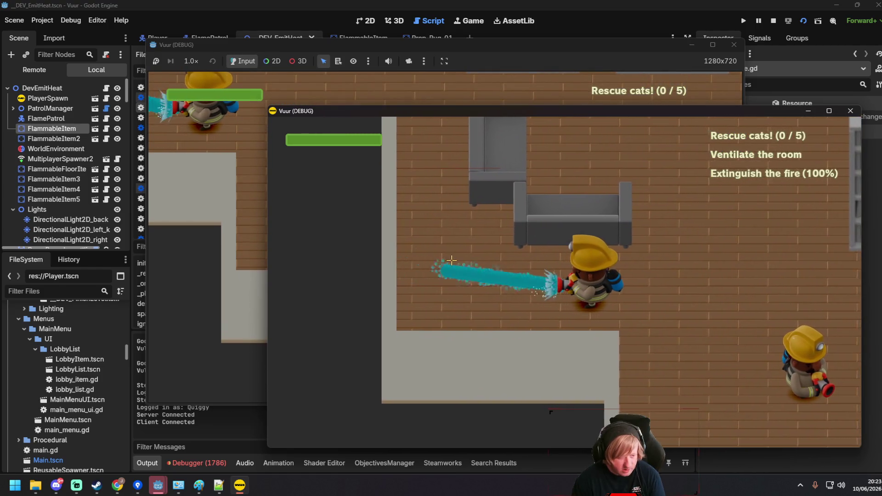
{"action": "key", "text": "d"}
{"action": "key", "text": "d"}
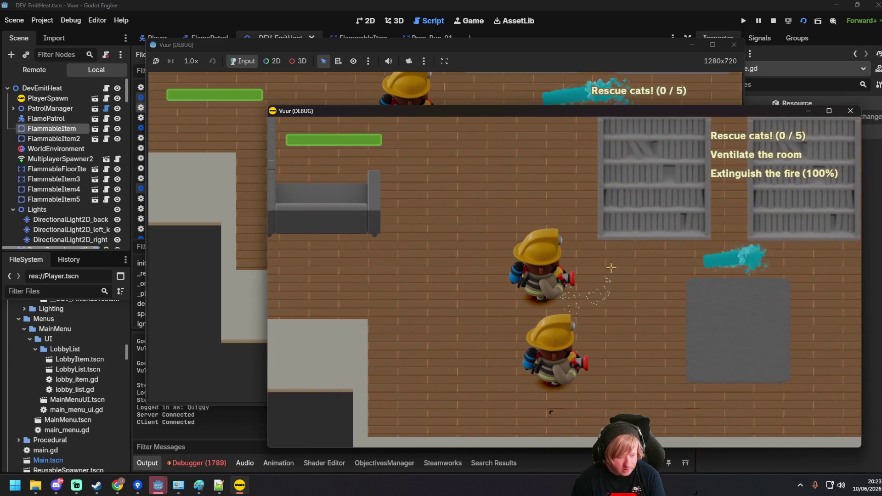
{"action": "key", "text": "a"}
{"action": "left_click", "coordinate": [846, 115]}
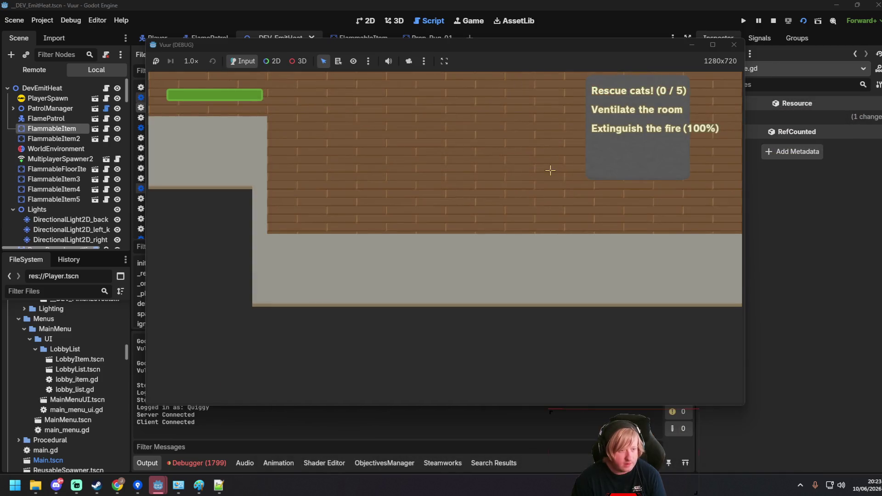
Close the remaining game window and save
{"action": "left_click", "coordinate": [733, 45]}
{"action": "key", "text": "ctrl+s"}
{"action": "scroll", "coordinate": [60, 191], "scroll_direction": "down", "scroll_amount": 2}
{"action": "scroll", "coordinate": [65, 181], "scroll_direction": "up", "scroll_amount": 2}
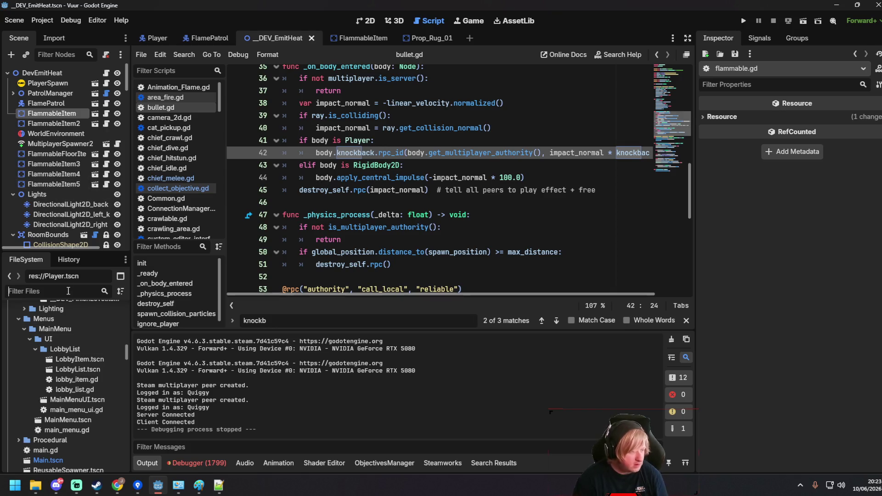
Open Bullet.tscn via the 'bullet' filter and set its GPUParticles2D preprocess to 0.0 s
{"action": "left_click", "coordinate": [68, 290]}
{"action": "type", "text": "bullet"}
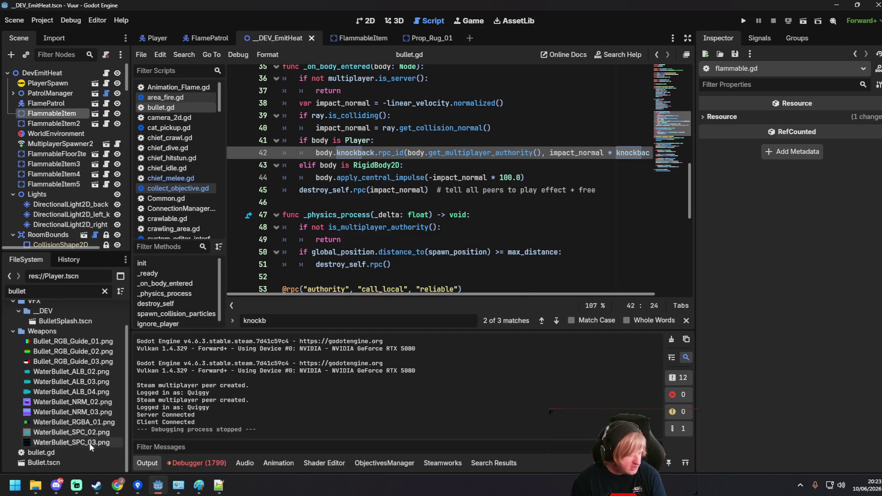
{"action": "double_click", "coordinate": [81, 462]}
{"action": "left_click", "coordinate": [59, 84]}
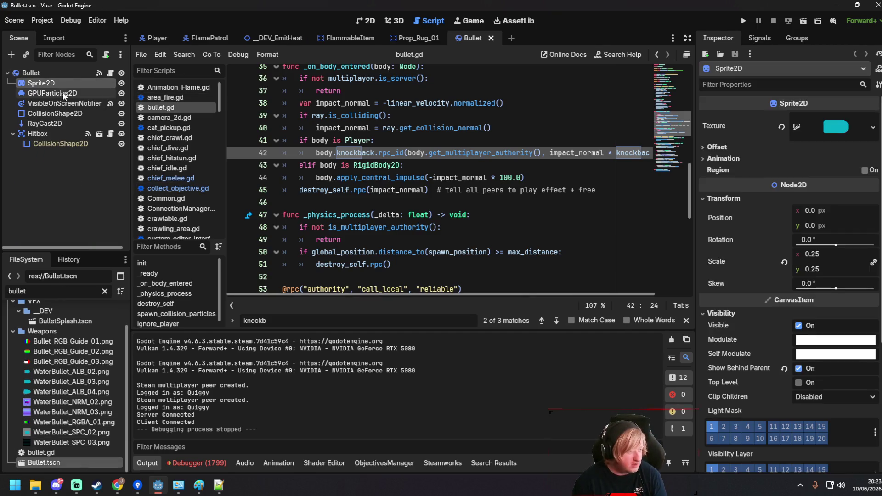
{"action": "left_click", "coordinate": [63, 95]}
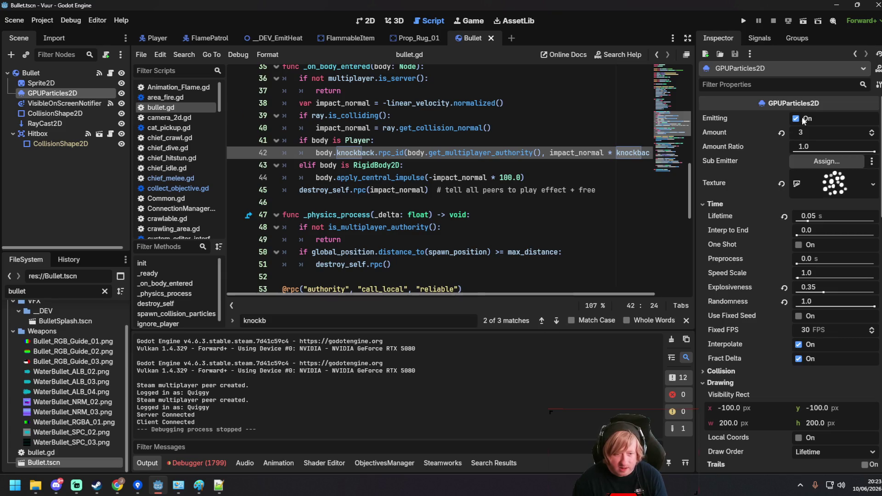
{"action": "left_click_drag", "start_coordinate": [803, 262], "coordinate": [773, 268]}
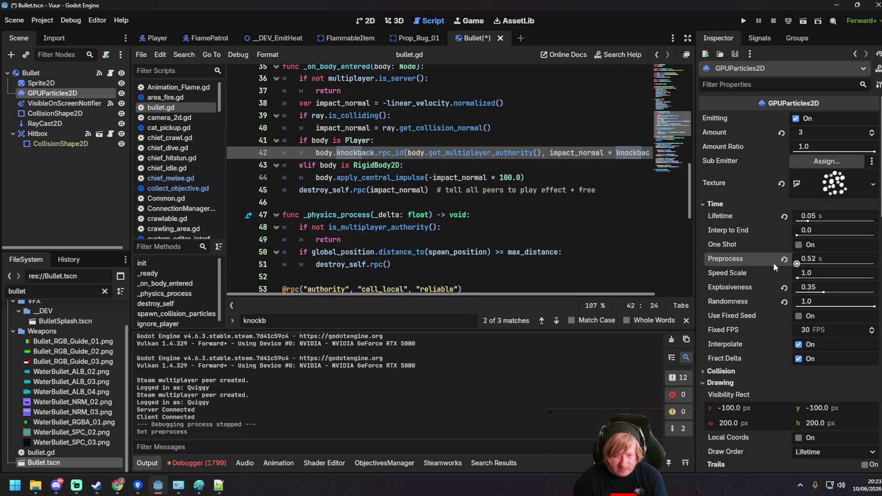
{"action": "type", "text": "0"}
{"action": "key", "text": "Return"}
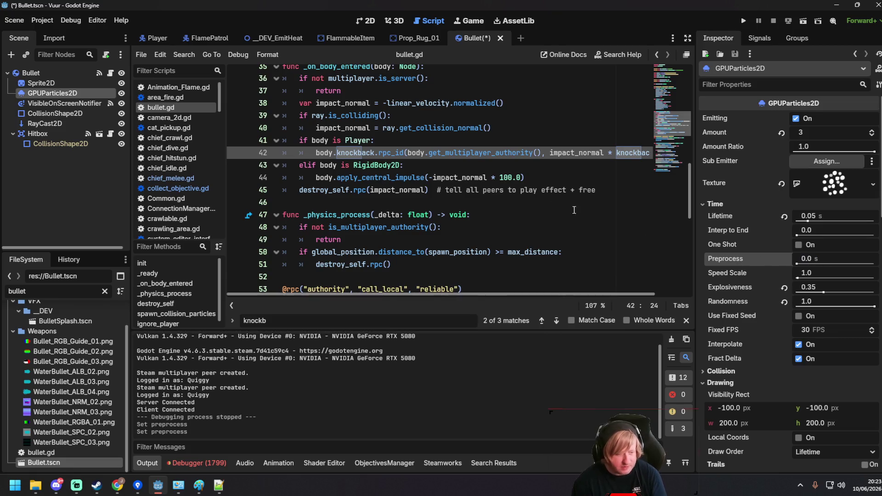
Save the Bullet scene and return to the knockback call on line 42
{"action": "left_click", "coordinate": [459, 164]}
{"action": "key", "text": "ctrl+s"}
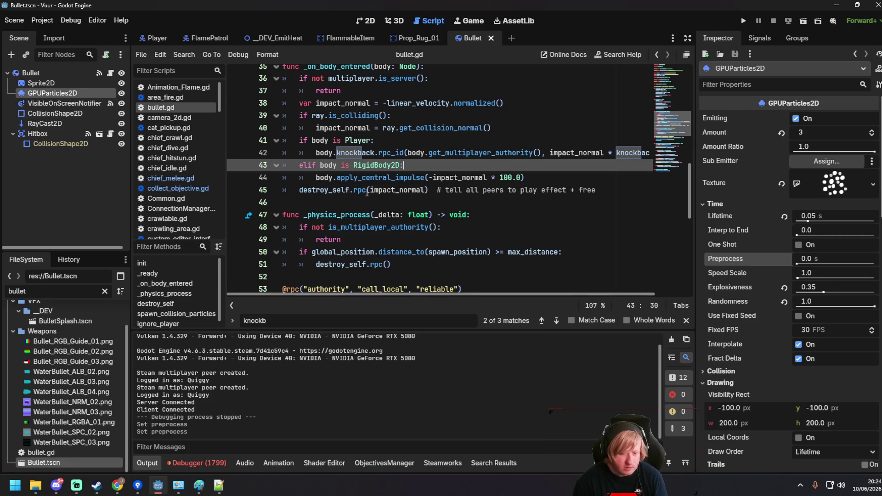
{"action": "mouse_move", "coordinate": [366, 192]}
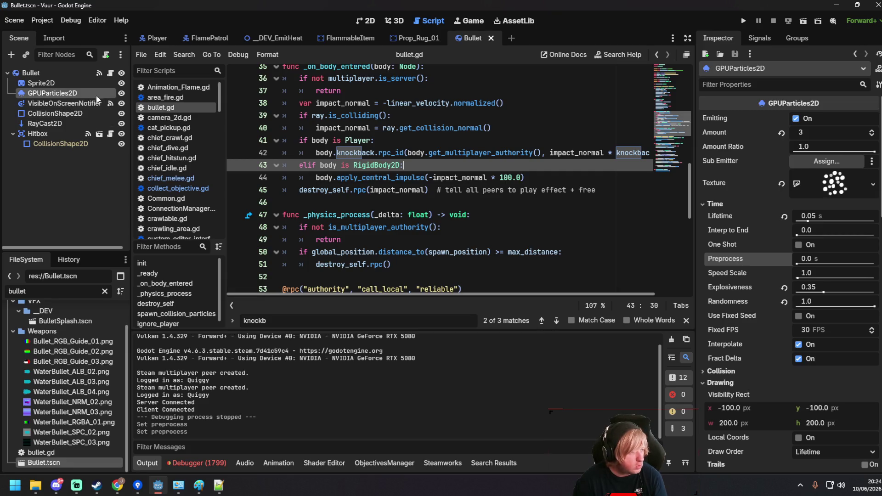
{"action": "left_click", "coordinate": [550, 152]}
{"action": "key", "text": "ctrl+s"}
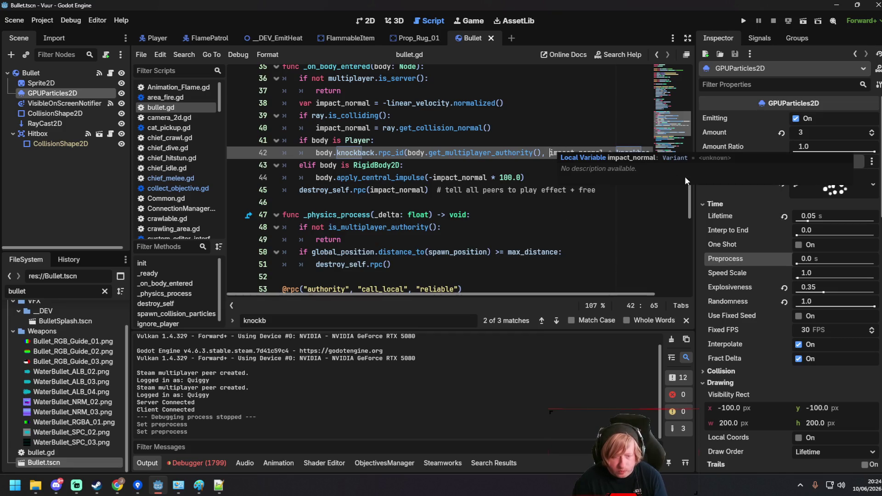
Return to the Godot editor and review the RigidBody2D check on line 43
{"action": "left_click", "coordinate": [837, 6]}
{"action": "key", "text": "alt+Tab"}
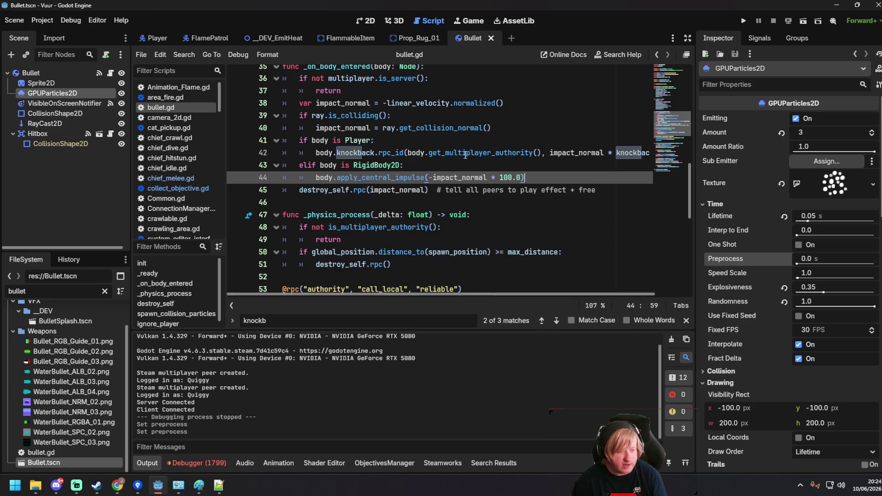
{"action": "scroll", "coordinate": [439, 161], "scroll_direction": "up", "scroll_amount": 1}
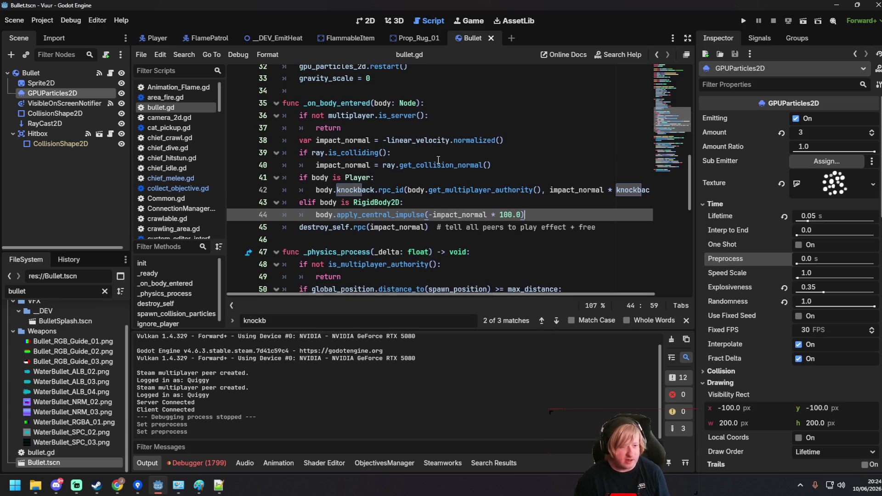
{"action": "scroll", "coordinate": [487, 274], "scroll_direction": "right", "scroll_amount": 2}
{"action": "scroll", "coordinate": [428, 271], "scroll_direction": "left", "scroll_amount": 2}
{"action": "left_click", "coordinate": [428, 199]}
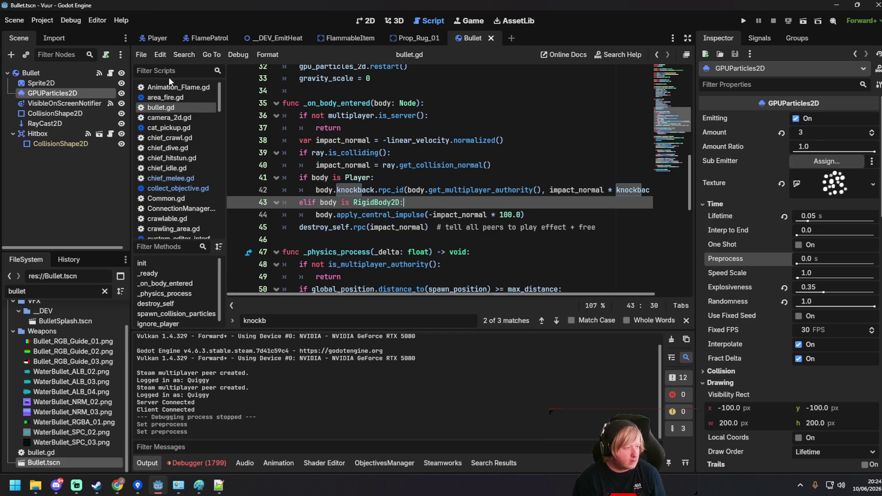
{"action": "scroll", "coordinate": [181, 172], "scroll_direction": "down", "scroll_amount": 10}
{"action": "scroll", "coordinate": [181, 171], "scroll_direction": "up", "scroll_amount": 3}
{"action": "left_click", "coordinate": [178, 99]}
{"action": "left_click", "coordinate": [395, 174]}
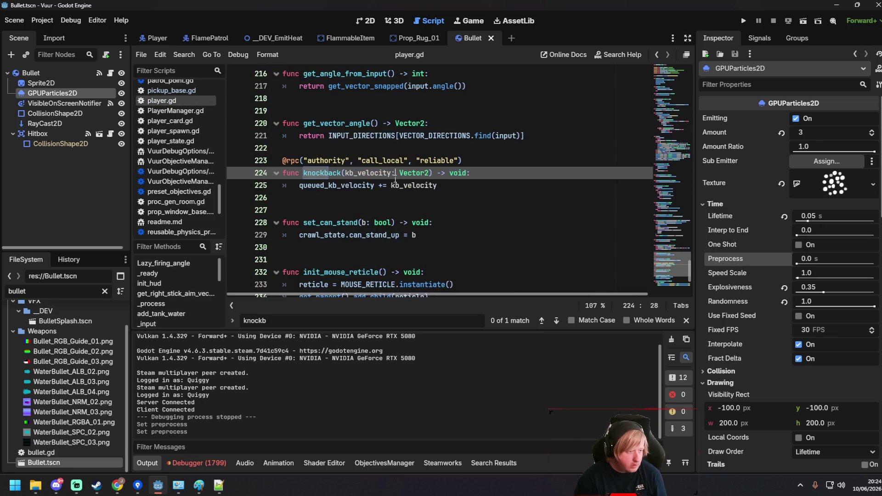
{"action": "left_click_drag", "start_coordinate": [383, 160], "coordinate": [398, 160]}
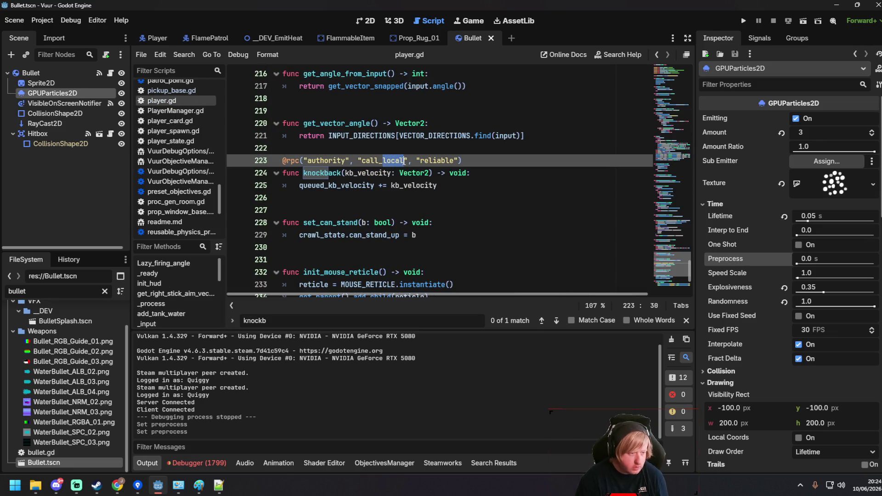
{"action": "type", "text": "te"}
{"action": "key", "text": "ctrl+s"}
{"action": "left_click", "coordinate": [358, 136]}
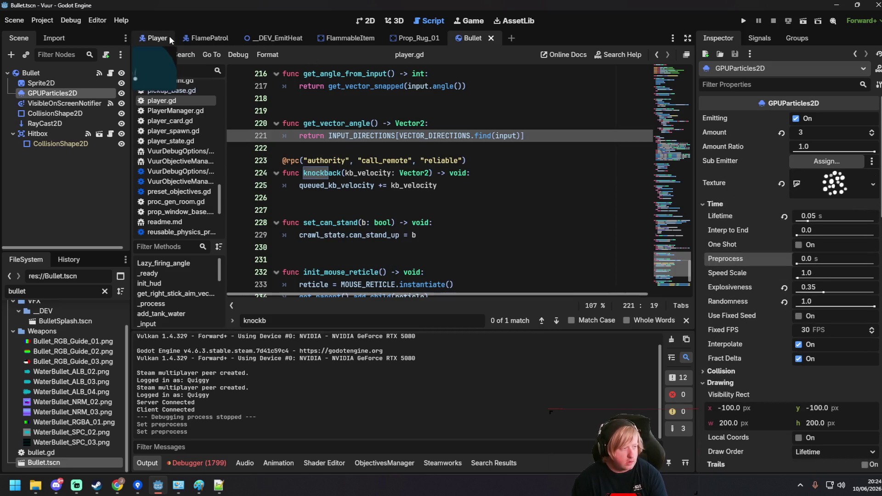
{"action": "left_click", "coordinate": [275, 38]}
{"action": "key", "text": "F6"}
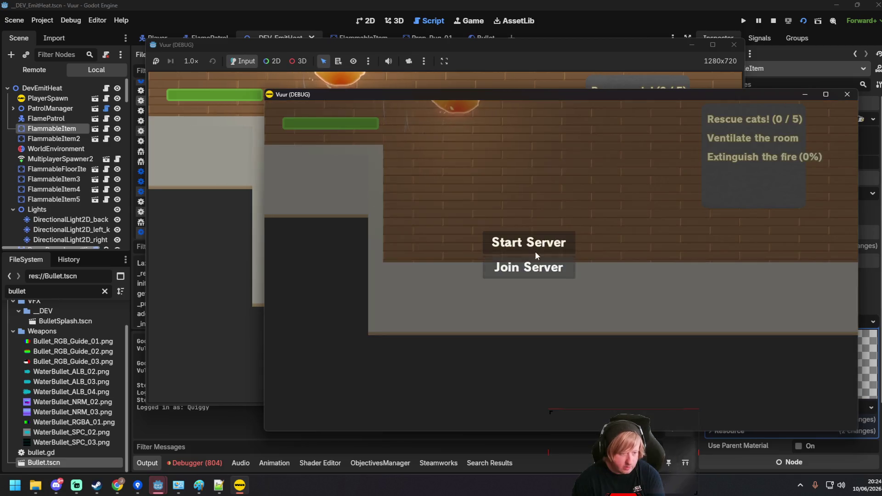
Host a server in one game window, join from the other, and spray the fire
{"action": "left_click", "coordinate": [534, 252]}
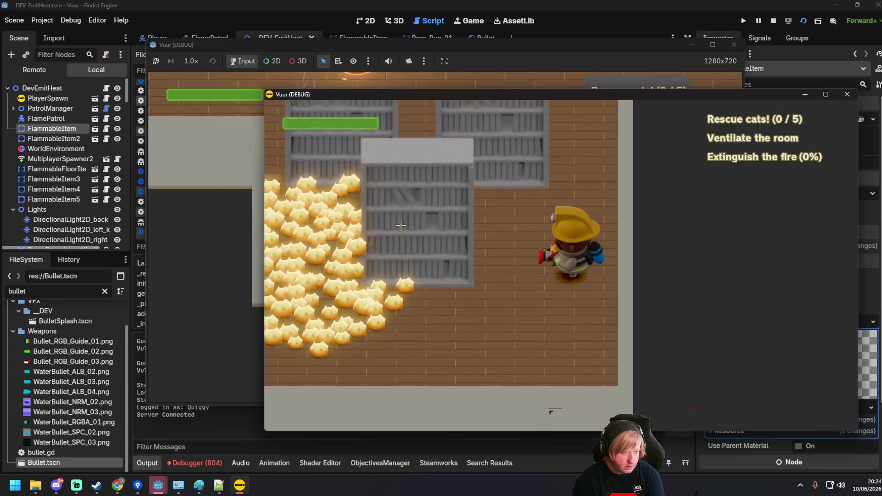
{"action": "left_click", "coordinate": [211, 202]}
{"action": "left_click", "coordinate": [382, 248]}
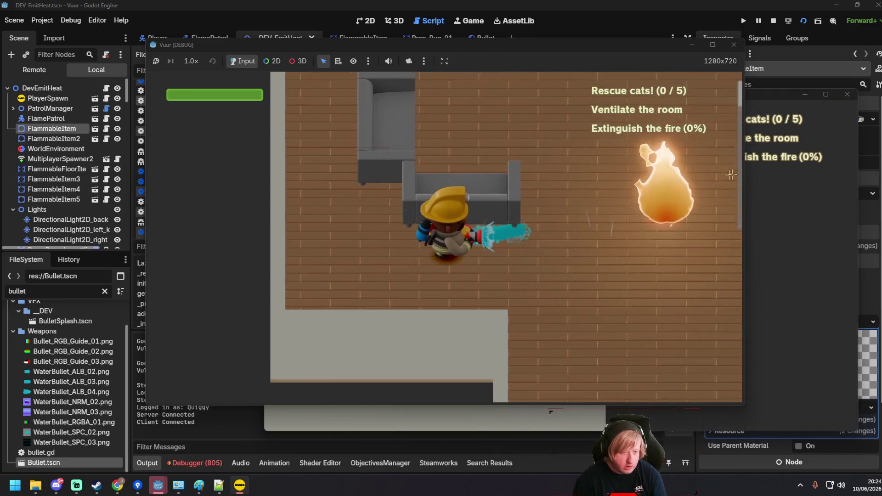
{"action": "key", "text": "d"}
{"action": "mouse_move", "coordinate": [541, 193]}
{"action": "left_mouse_down"}
{"action": "mouse_move", "coordinate": [597, 69]}
{"action": "mouse_move", "coordinate": [526, 158]}
{"action": "mouse_move", "coordinate": [522, 114]}
{"action": "mouse_move", "coordinate": [519, 142]}
{"action": "mouse_move", "coordinate": [541, 198]}
{"action": "mouse_move", "coordinate": [368, 165]}
{"action": "mouse_move", "coordinate": [276, 236]}
{"action": "mouse_move", "coordinate": [327, 217]}
{"action": "mouse_move", "coordinate": [239, 232]}
{"action": "mouse_move", "coordinate": [247, 193]}
{"action": "mouse_move", "coordinate": [550, 202]}
{"action": "mouse_move", "coordinate": [517, 173]}
{"action": "mouse_move", "coordinate": [512, 278]}
{"action": "mouse_move", "coordinate": [494, 158]}
{"action": "mouse_move", "coordinate": [593, 244]}
{"action": "mouse_move", "coordinate": [648, 205]}
{"action": "mouse_move", "coordinate": [558, 182]}
{"action": "mouse_move", "coordinate": [547, 230]}
{"action": "mouse_move", "coordinate": [413, 216]}
{"action": "mouse_move", "coordinate": [262, 232]}
{"action": "mouse_move", "coordinate": [229, 195]}
{"action": "left_mouse_up"}
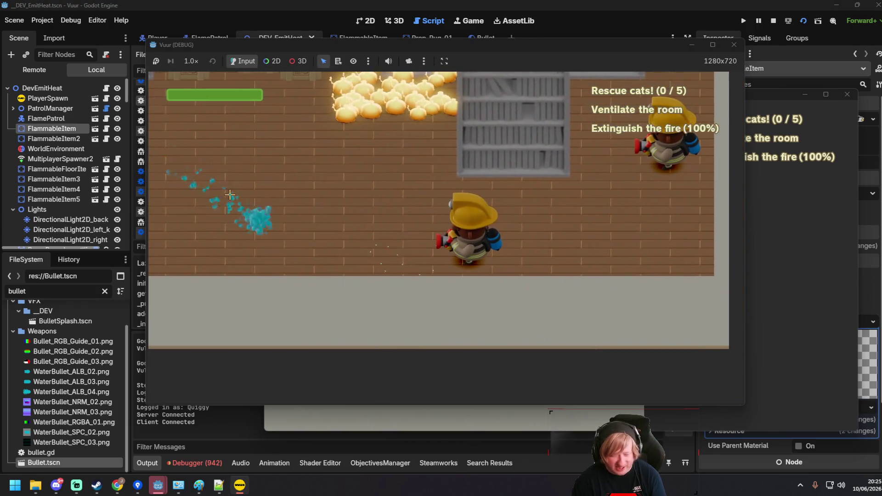
Spray water at the other firefighter to test knockback, then close both game windows
{"action": "key", "text": "d"}
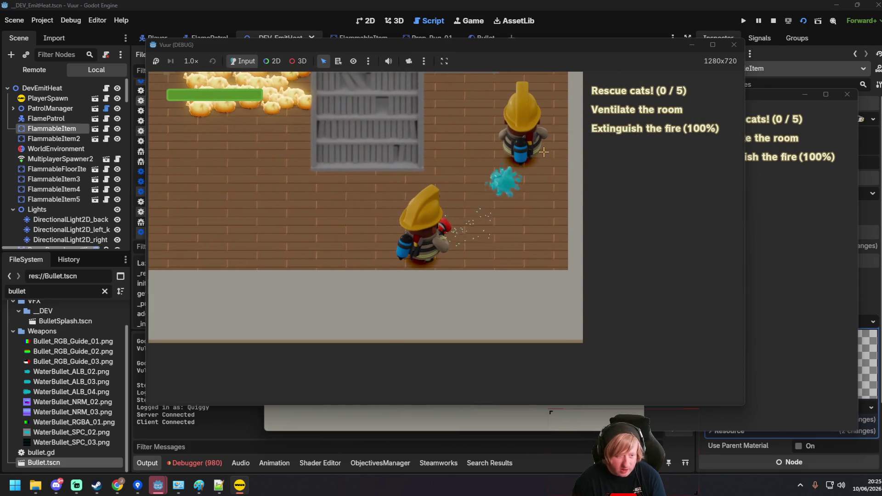
{"action": "left_click_drag", "start_coordinate": [540, 148], "coordinate": [643, 229]}
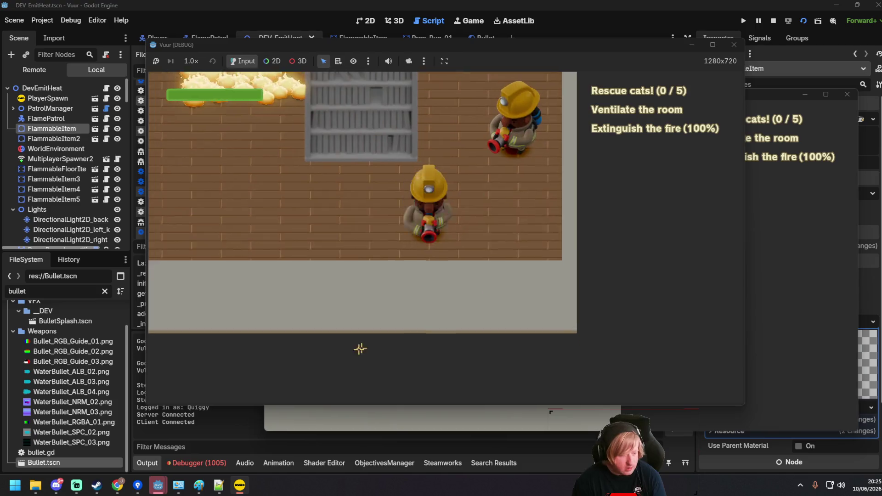
{"action": "left_click", "coordinate": [784, 291]}
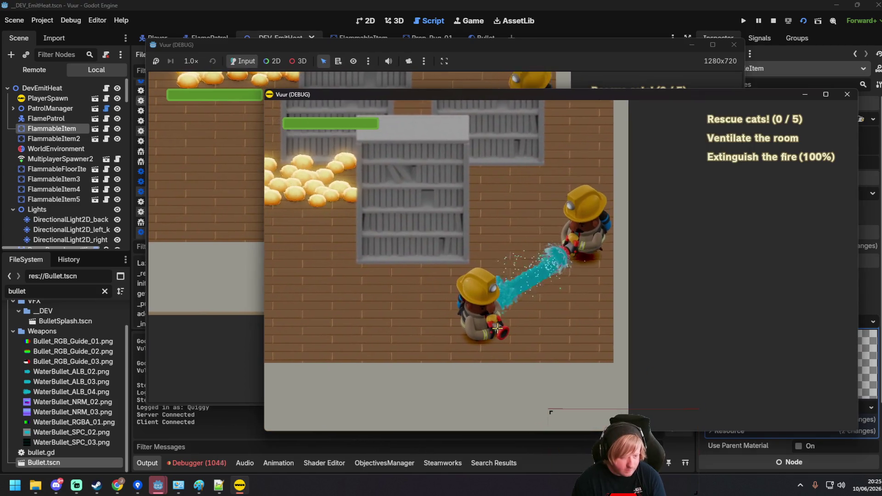
{"action": "key", "text": "alt+Tab"}
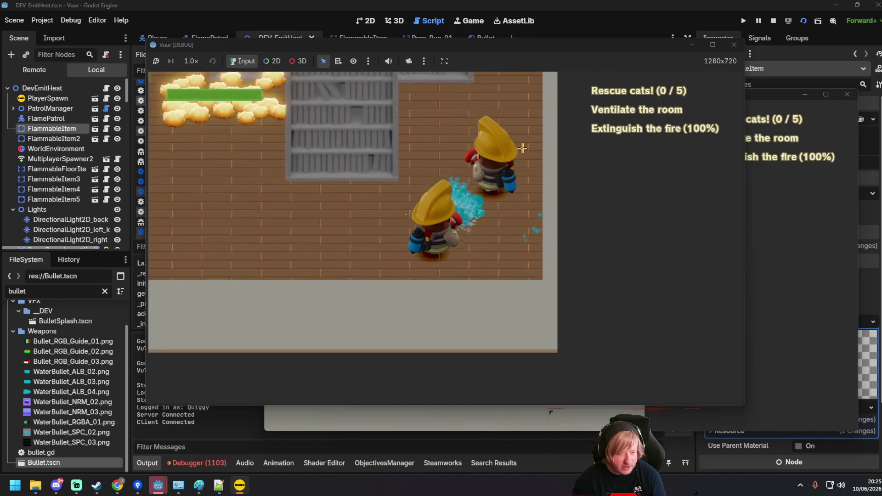
{"action": "left_click", "coordinate": [835, 291]}
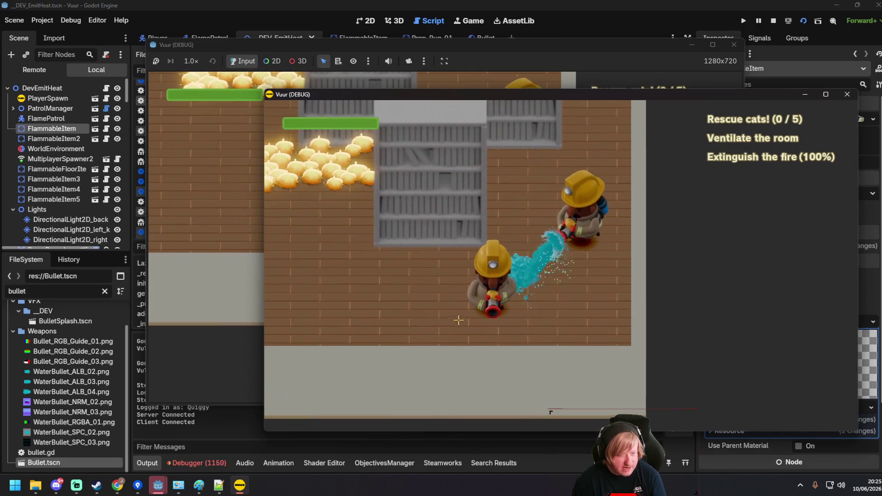
{"action": "left_click", "coordinate": [847, 94]}
{"action": "left_click", "coordinate": [733, 45]}
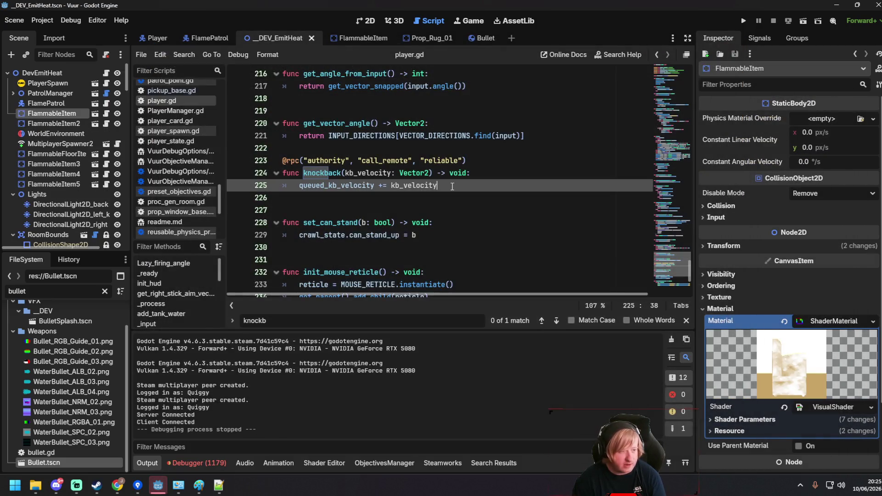
{"action": "key", "text": "ctrl+z"}
{"action": "left_click", "coordinate": [459, 182]}
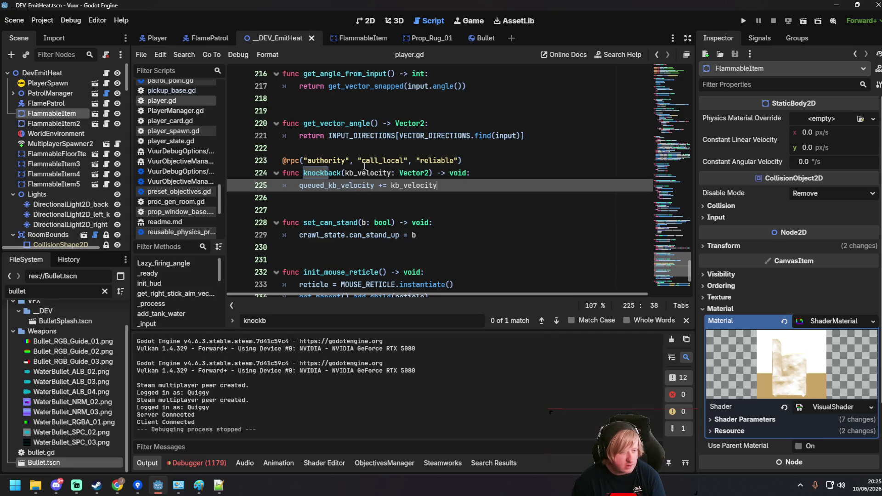
{"action": "key", "text": "ctrl+shift+z"}
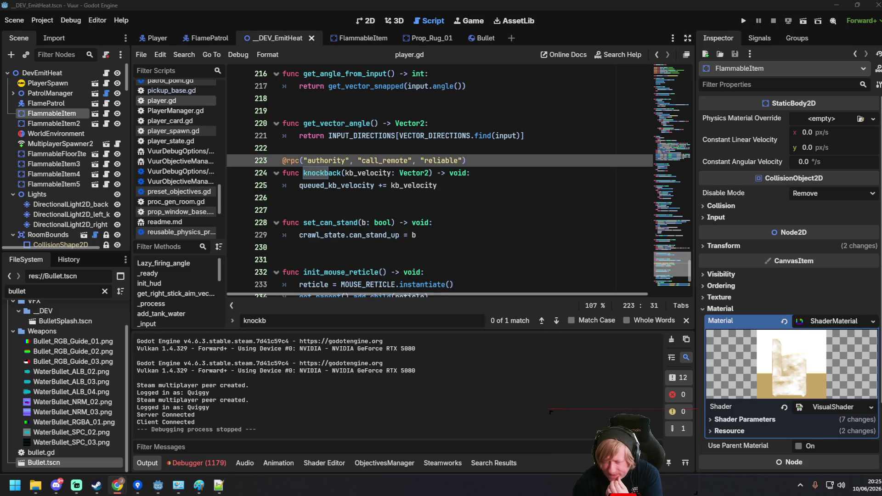
{"action": "left_click", "coordinate": [425, 123]}
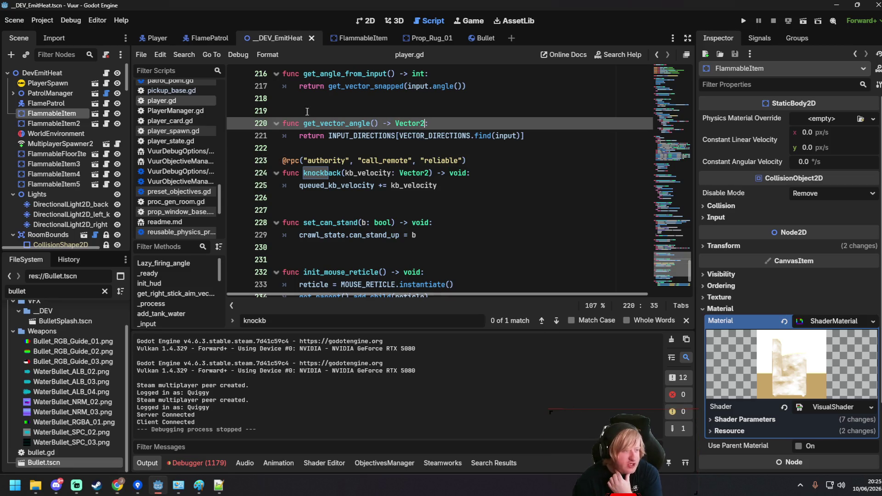
{"action": "scroll", "coordinate": [182, 136], "scroll_direction": "up", "scroll_amount": 10}
{"action": "scroll", "coordinate": [181, 137], "scroll_direction": "up", "scroll_amount": 5}
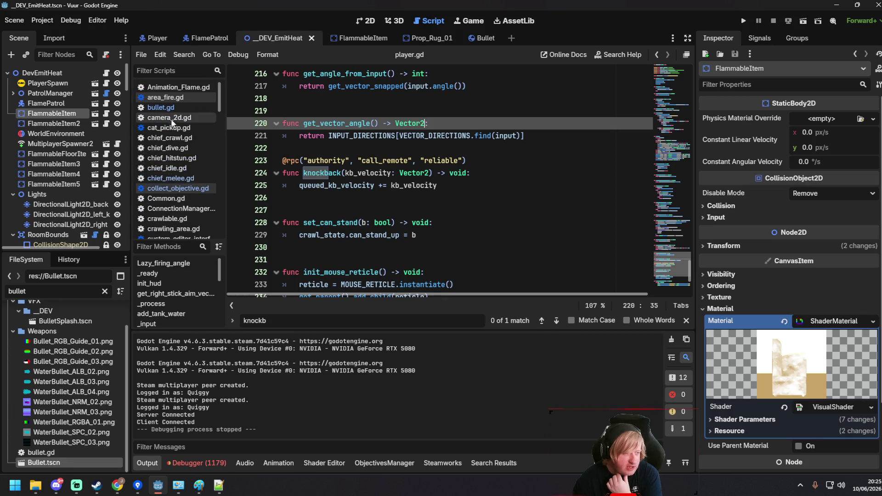
In bullet.gd, cut the get_multiplayer_authority() call and start a 'Peer number' print line
{"action": "left_click", "coordinate": [161, 107]}
{"action": "left_click_drag", "start_coordinate": [412, 198], "coordinate": [543, 198]}
{"action": "left_click", "coordinate": [536, 197]}
{"action": "left_click", "coordinate": [408, 197], "text": "shift"}
{"action": "key", "text": "ctrl+x"}
{"action": "left_click", "coordinate": [407, 190]}
{"action": "key", "text": "Return"}
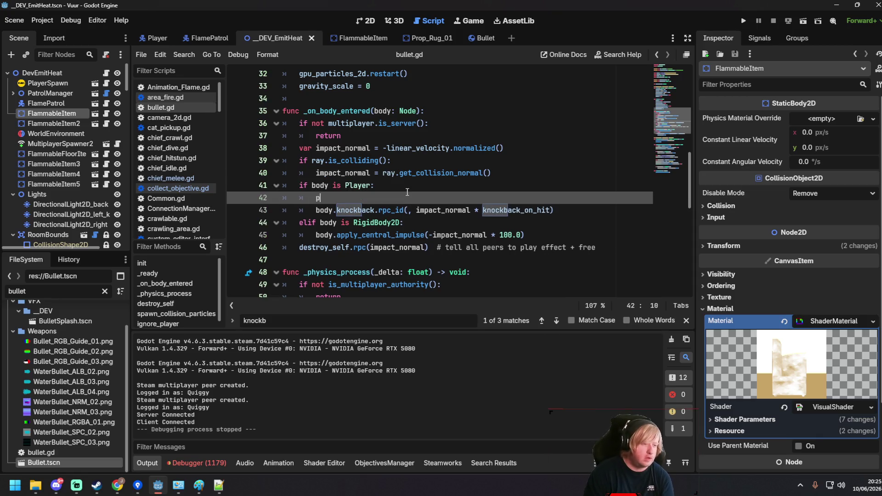
{"action": "type", "text": "Peer number: \", )"}
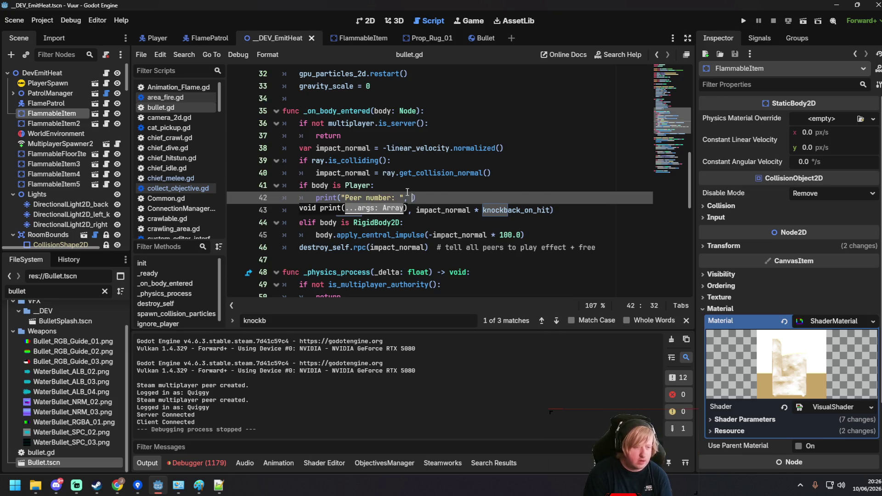
Use body.get_multiplayer_authority() as the rpc_id target, save, and run the game
{"action": "left_click", "coordinate": [413, 210]}
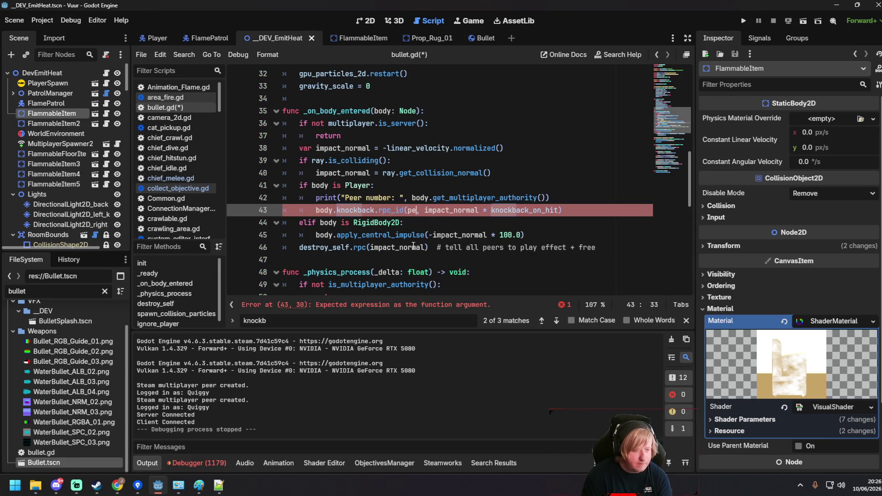
{"action": "type", "text": "peer_"}
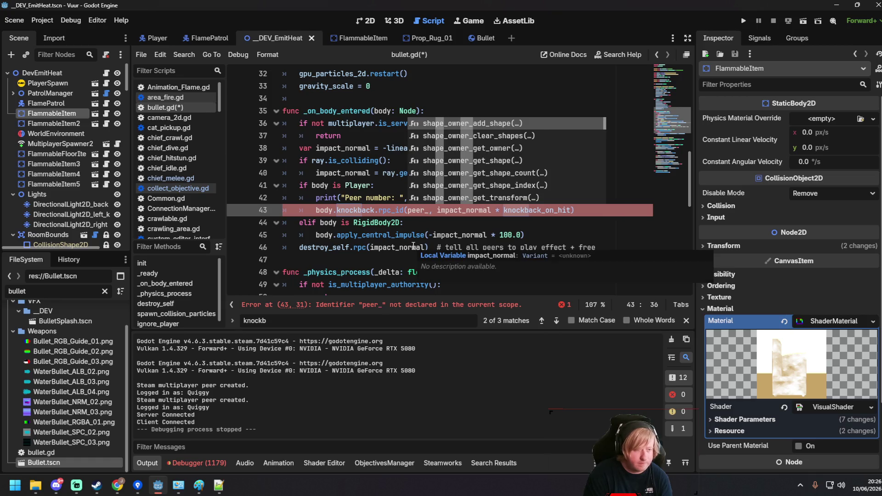
{"action": "key", "text": "BackSpace"}
{"action": "key", "text": "BackSpace"}
{"action": "key", "text": "BackSpace"}
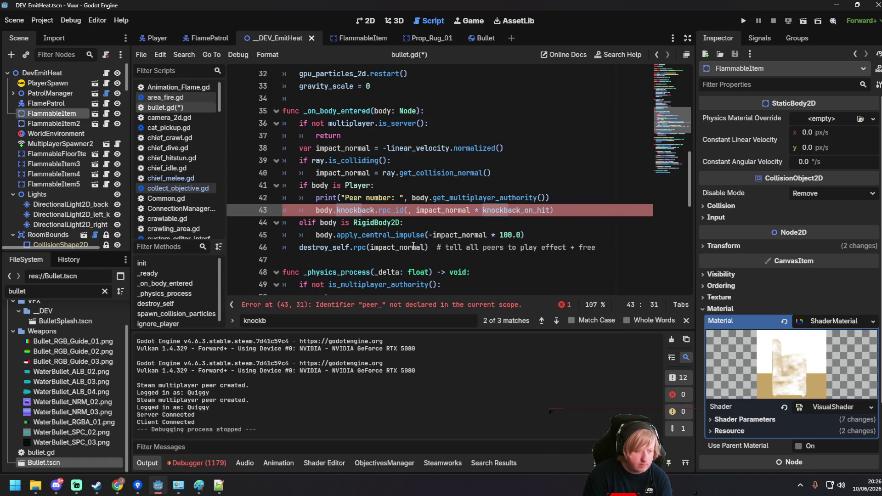
{"action": "key", "text": "ctrl+v"}
{"action": "left_click", "coordinate": [500, 198]}
{"action": "key", "text": "ctrl+s"}
{"action": "key", "text": "F6"}
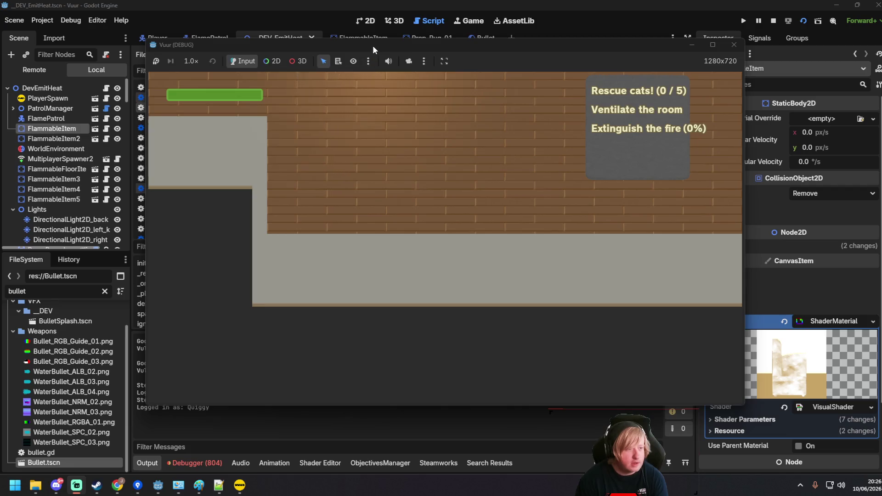
Arrange the two debug windows, host a server in one and join from the other
{"action": "left_click_drag", "start_coordinate": [373, 45], "coordinate": [401, 65]}
{"action": "left_click_drag", "start_coordinate": [327, 65], "coordinate": [248, 36]}
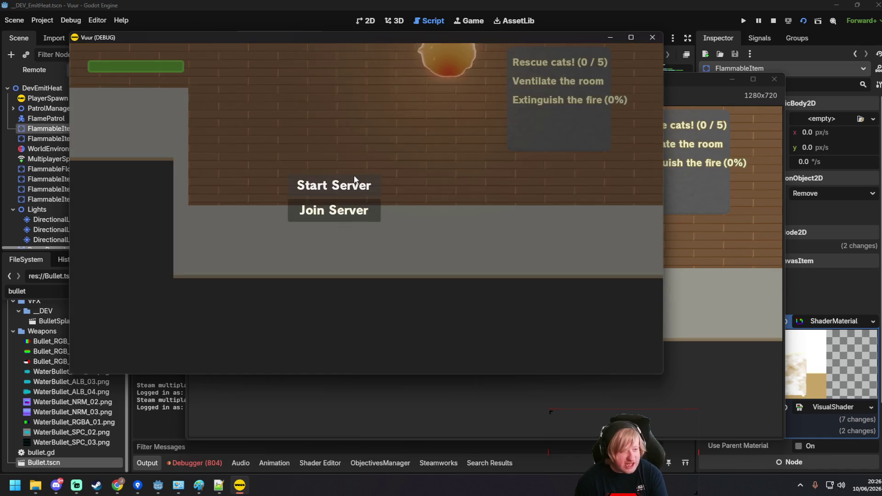
{"action": "left_click", "coordinate": [354, 183]}
{"action": "left_click", "coordinate": [710, 274]}
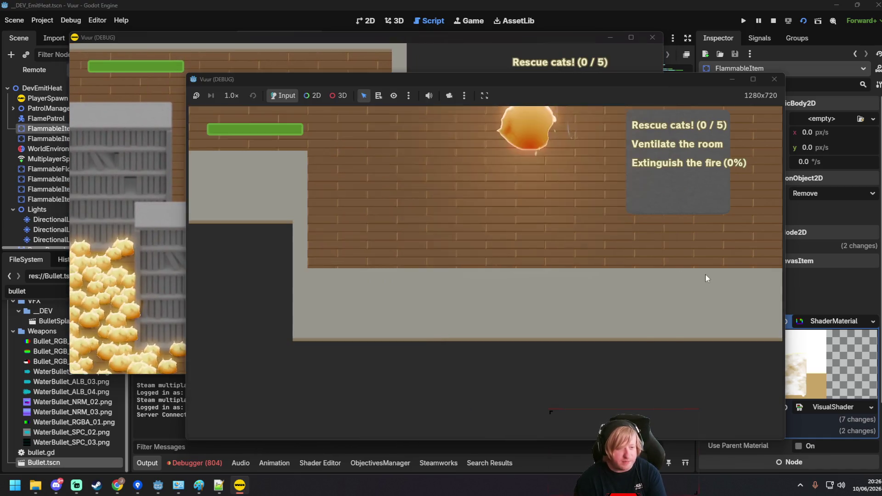
{"action": "left_click", "coordinate": [461, 278]}
Walk the firefighter toward the fire and spray it out
{"action": "key", "text": "d"}
{"action": "mouse_move", "coordinate": [597, 257]}
{"action": "left_mouse_down"}
{"action": "mouse_move", "coordinate": [592, 221]}
{"action": "mouse_move", "coordinate": [565, 193]}
{"action": "mouse_move", "coordinate": [527, 200]}
{"action": "mouse_move", "coordinate": [632, 258]}
{"action": "mouse_move", "coordinate": [634, 236]}
{"action": "mouse_move", "coordinate": [553, 205]}
{"action": "mouse_move", "coordinate": [664, 234]}
{"action": "mouse_move", "coordinate": [602, 161]}
{"action": "left_mouse_up"}
{"action": "key", "text": "d"}
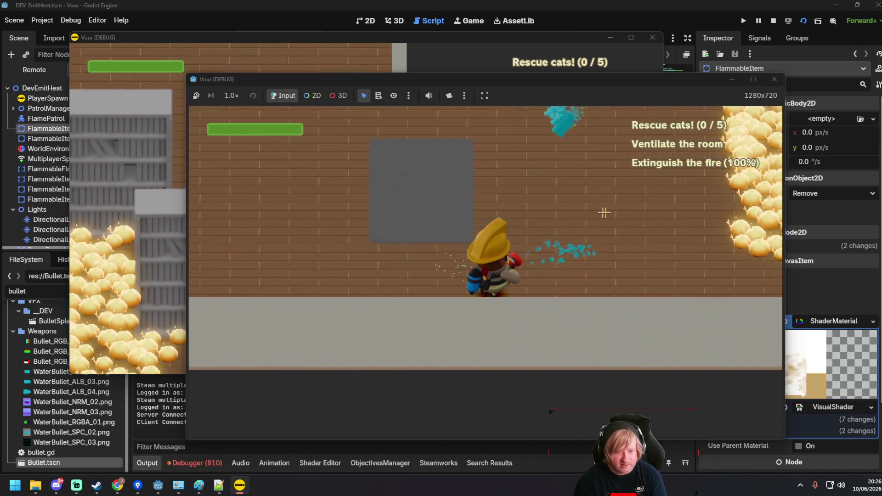
{"action": "key", "text": "d"}
{"action": "key", "text": "w"}
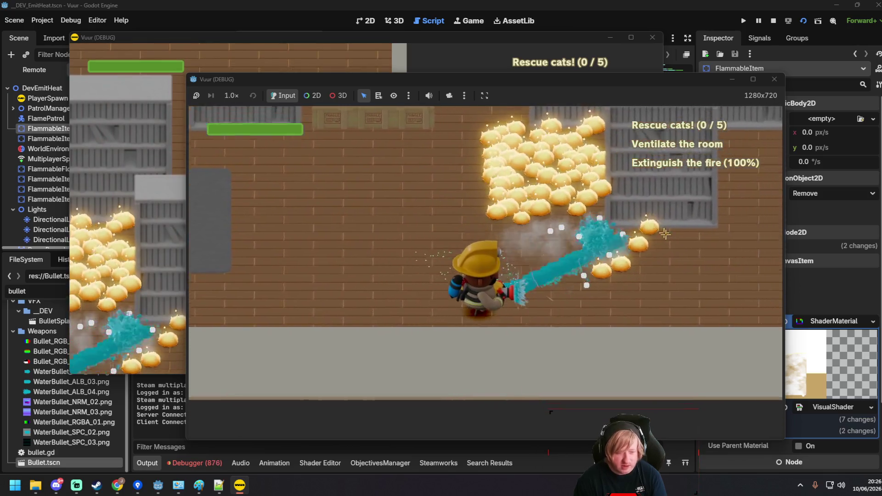
{"action": "key", "text": "d"}
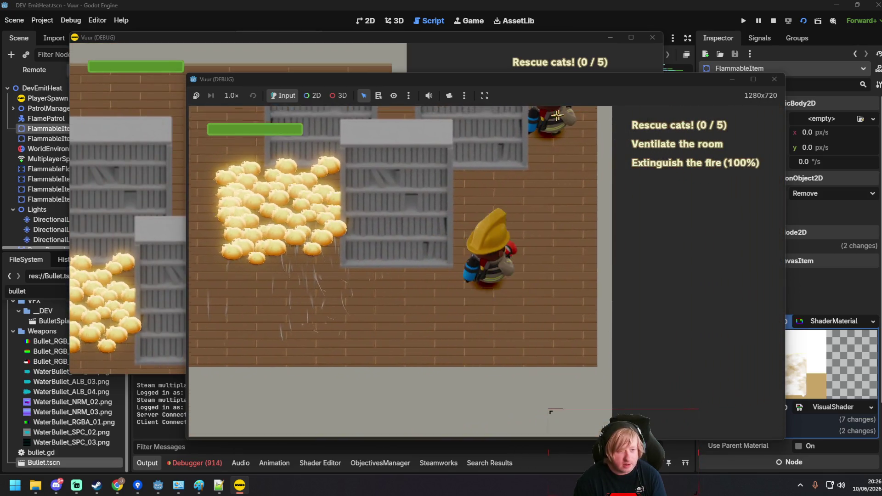
{"action": "key", "text": "d"}
{"action": "key", "text": "w"}
{"action": "mouse_move", "coordinate": [557, 115]}
{"action": "left_mouse_down"}
{"action": "mouse_move", "coordinate": [482, 144]}
{"action": "mouse_move", "coordinate": [427, 211]}
{"action": "left_mouse_up"}
{"action": "key", "text": "s"}
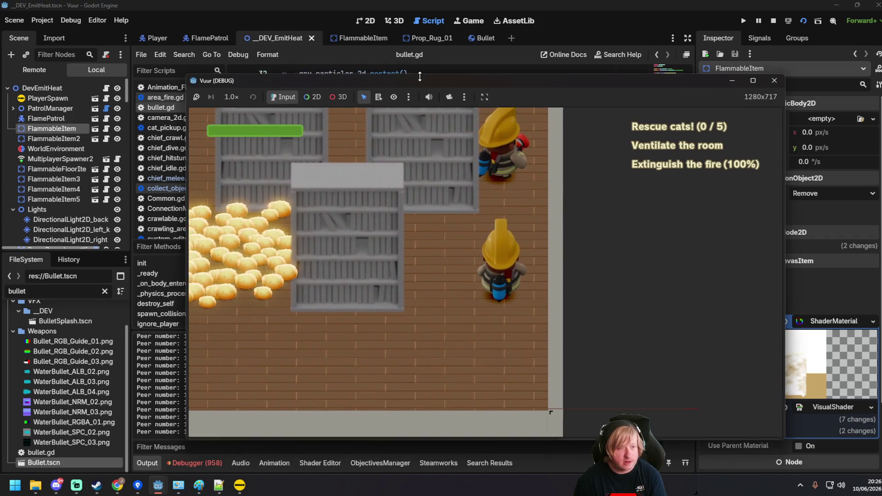
Spray the other firefighter to test knockback and show the debugger's Errors list
{"action": "left_click_drag", "start_coordinate": [417, 76], "coordinate": [579, 73]}
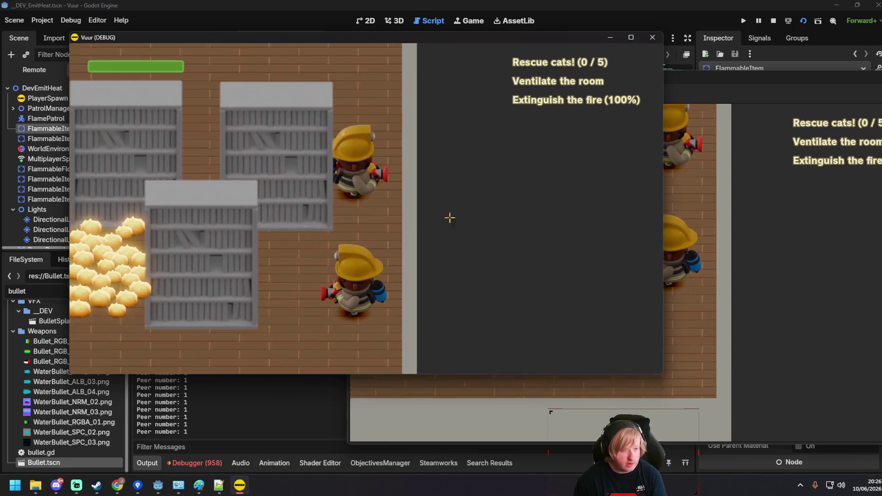
{"action": "left_click_drag", "start_coordinate": [449, 218], "coordinate": [352, 310]}
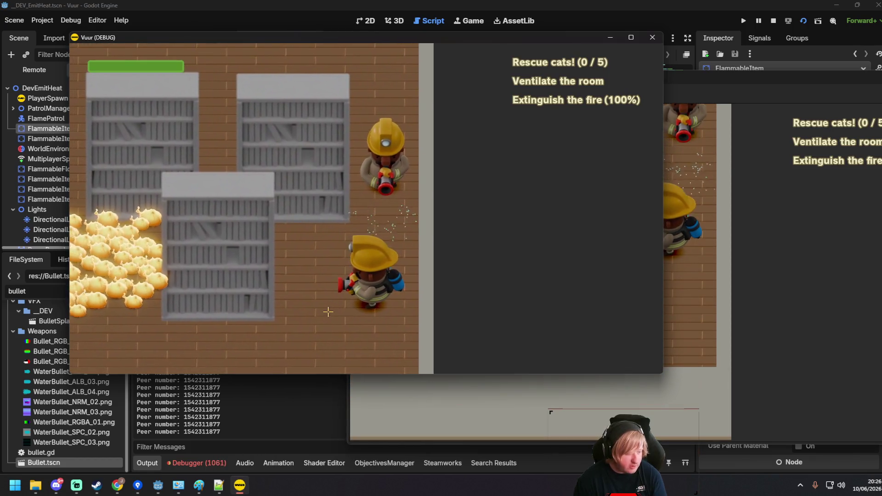
{"action": "left_click", "coordinate": [199, 461]}
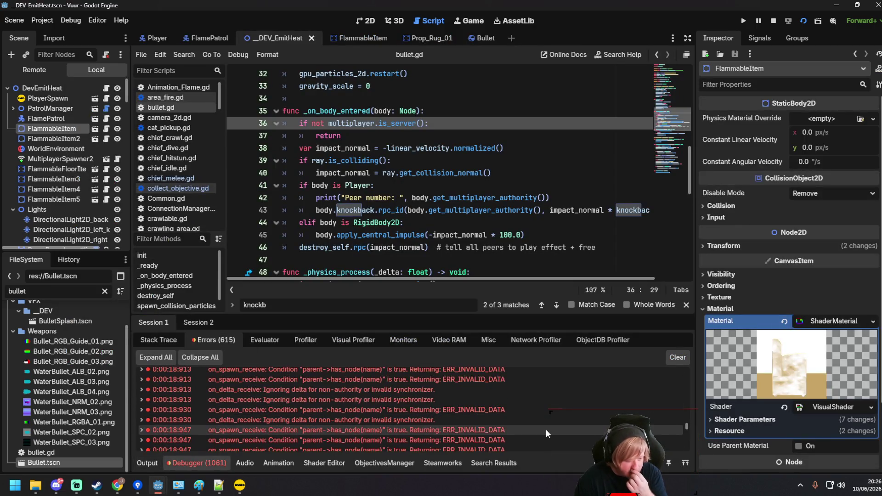
{"action": "left_click_drag", "start_coordinate": [688, 426], "coordinate": [687, 460]}
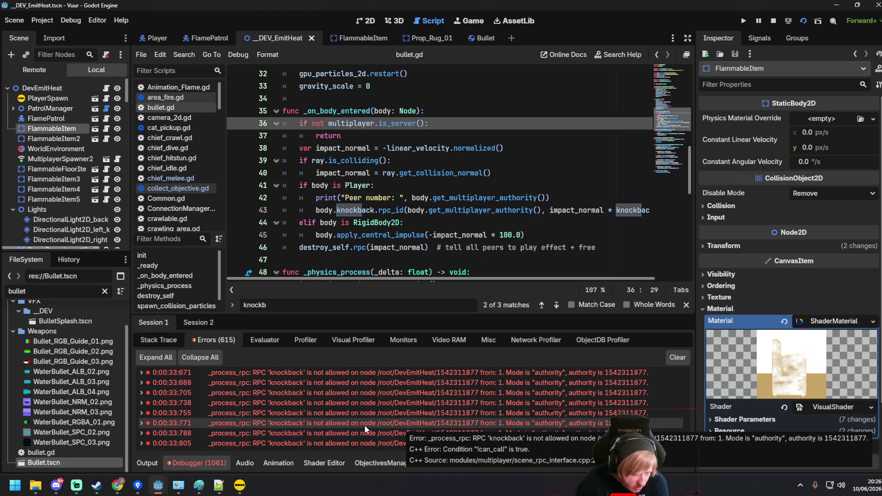
{"action": "left_click", "coordinate": [380, 160]}
{"action": "scroll", "coordinate": [191, 184], "scroll_direction": "down", "scroll_amount": 5}
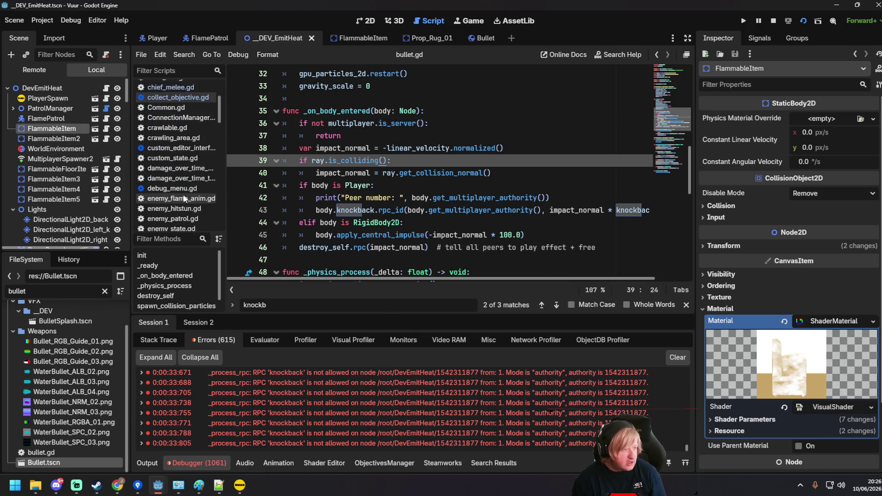
{"action": "scroll", "coordinate": [191, 185], "scroll_direction": "down", "scroll_amount": 8}
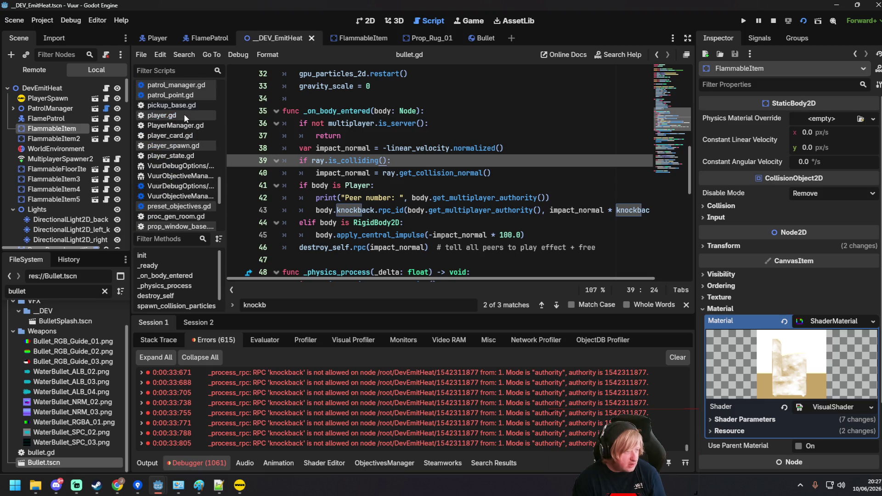
{"action": "left_click", "coordinate": [183, 115]}
{"action": "left_click", "coordinate": [323, 161]}
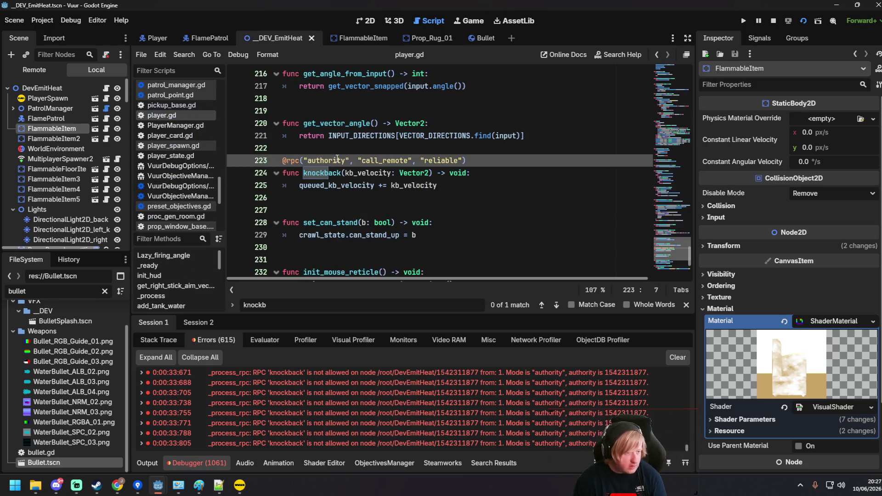
{"action": "double_click", "coordinate": [327, 160]}
{"action": "type", "text": "any_peer"}
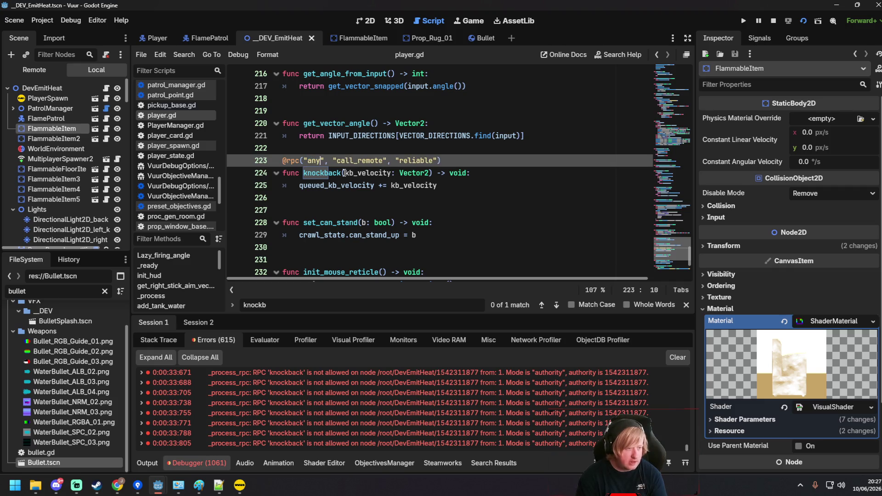
{"action": "key", "text": "F5"}
{"action": "left_click", "coordinate": [405, 134]}
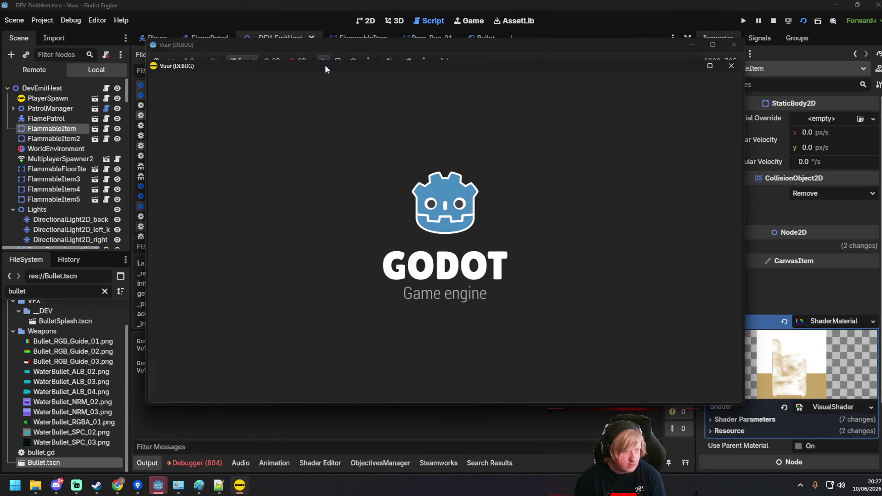
Rearrange the two debug windows, host a server in one and join from the other
{"action": "left_click_drag", "start_coordinate": [325, 65], "coordinate": [420, 86]}
{"action": "left_click", "coordinate": [205, 132]}
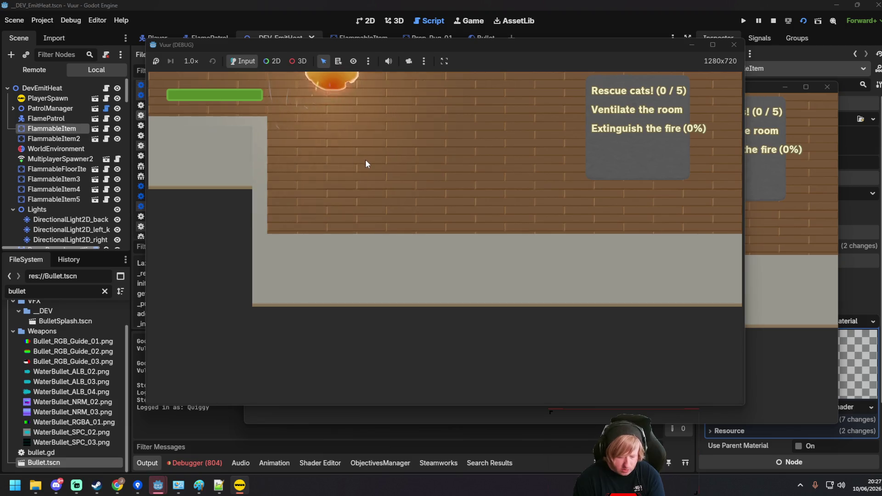
{"action": "left_click_drag", "start_coordinate": [374, 48], "coordinate": [306, 48]}
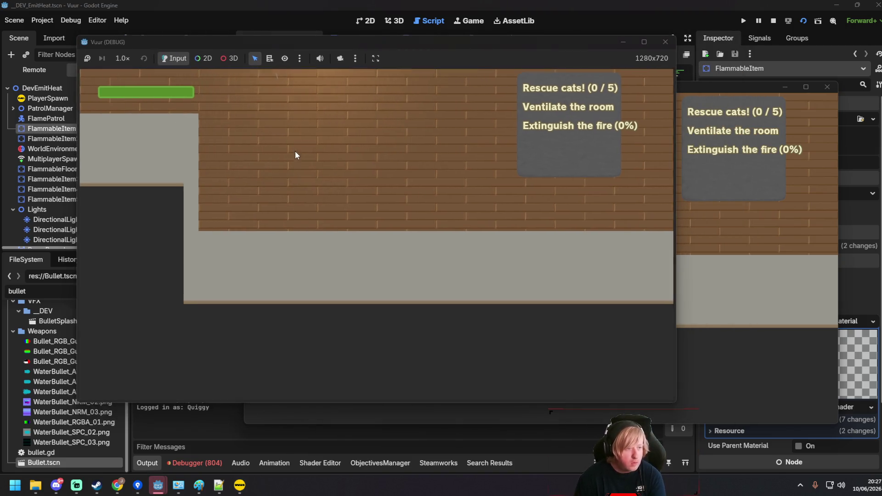
{"action": "left_click", "coordinate": [346, 210]}
{"action": "left_click", "coordinate": [722, 248]}
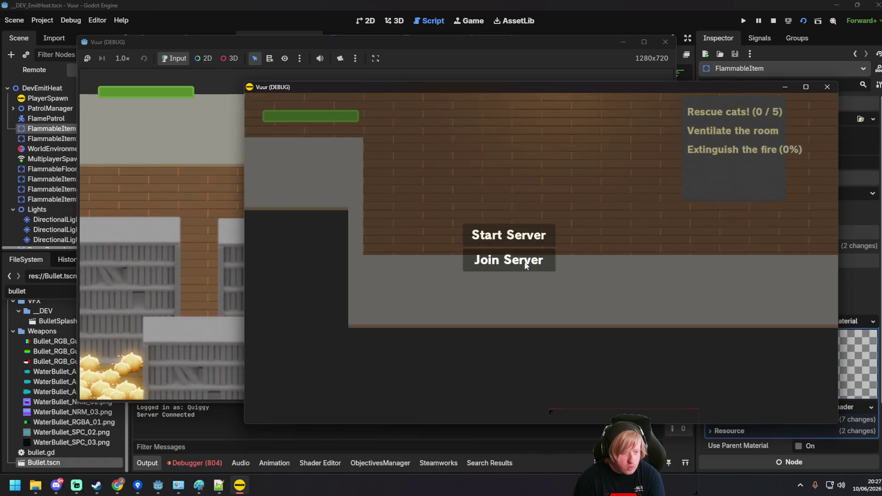
{"action": "left_click", "coordinate": [508, 257]}
Spray out the fire, then spray water at the other firefighter to test knockback
{"action": "key", "text": "d"}
{"action": "mouse_move", "coordinate": [637, 295]}
{"action": "left_mouse_down"}
{"action": "mouse_move", "coordinate": [631, 234]}
{"action": "mouse_move", "coordinate": [643, 227]}
{"action": "mouse_move", "coordinate": [633, 220]}
{"action": "mouse_move", "coordinate": [641, 215]}
{"action": "left_mouse_up"}
{"action": "left_click_drag", "start_coordinate": [705, 196], "coordinate": [743, 190]}
{"action": "key", "text": "d"}
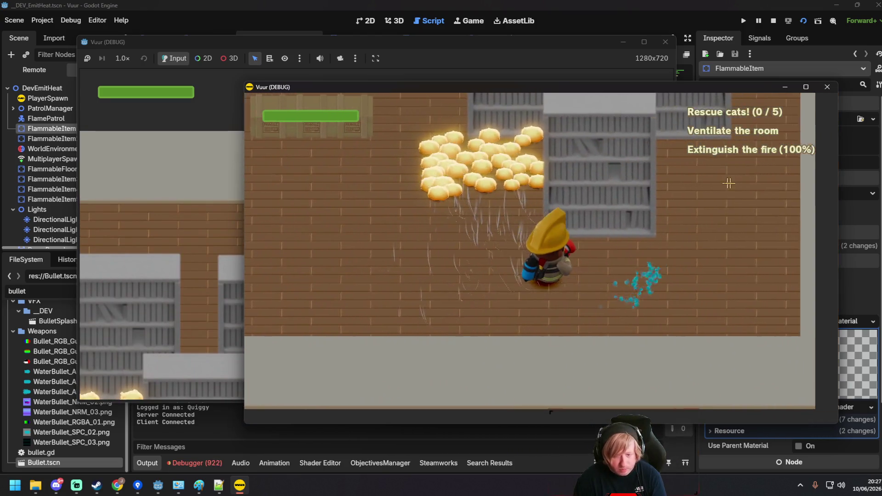
{"action": "key", "text": "w"}
{"action": "left_click_drag", "start_coordinate": [525, 122], "coordinate": [524, 123]}
{"action": "left_click", "coordinate": [176, 184]}
{"action": "left_click_drag", "start_coordinate": [374, 347], "coordinate": [374, 362]}
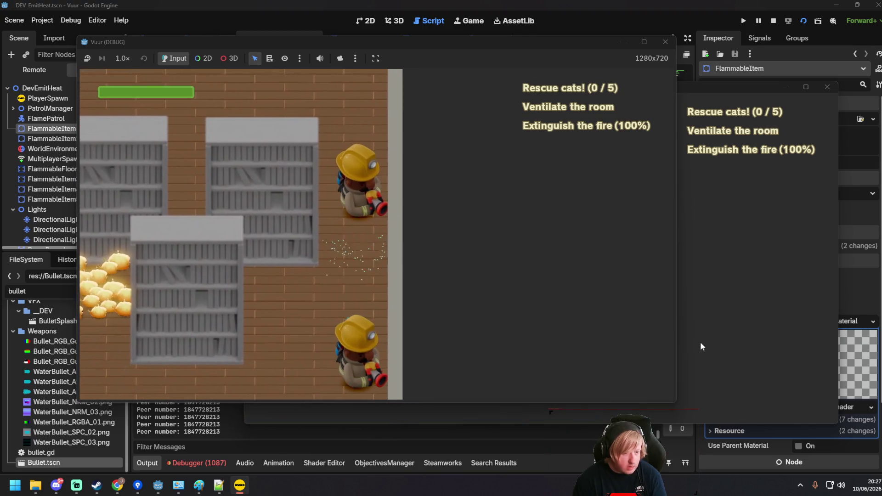
Stop the game with F8 and show the debugger's knockback errors
{"action": "left_click", "coordinate": [696, 347]}
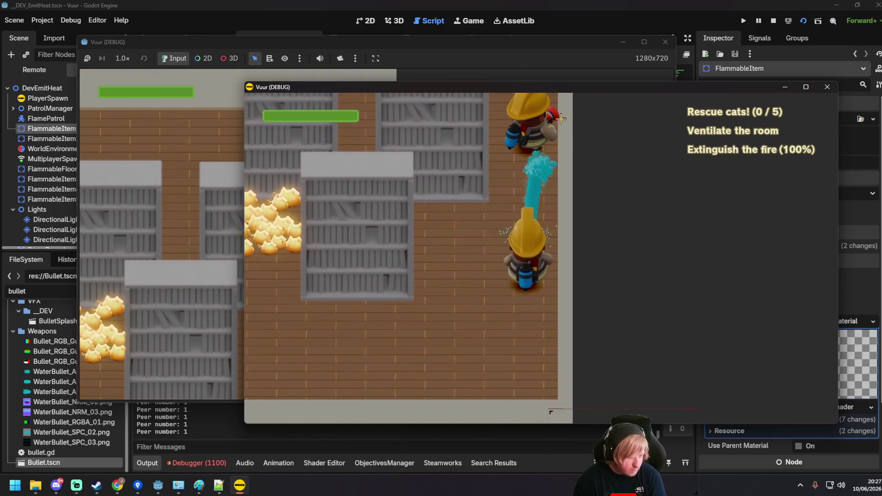
{"action": "key", "text": "F8"}
{"action": "left_click", "coordinate": [207, 461]}
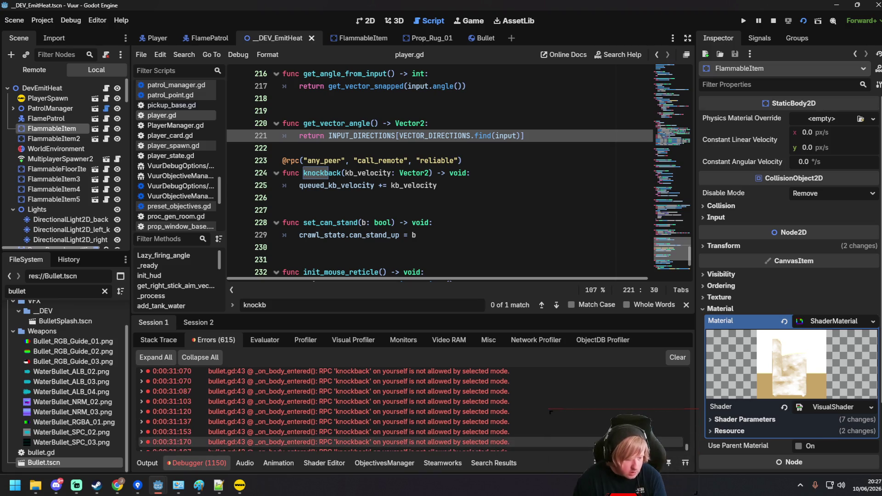
Jump from the knockback error to bullet.gd's rpc_id call on line 43, caret on the print line
{"action": "double_click", "coordinate": [398, 428]}
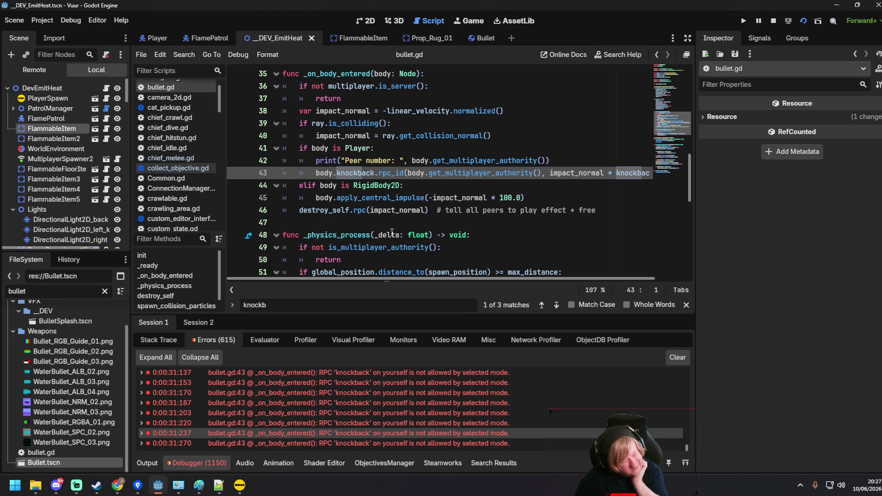
{"action": "left_click", "coordinate": [564, 160]}
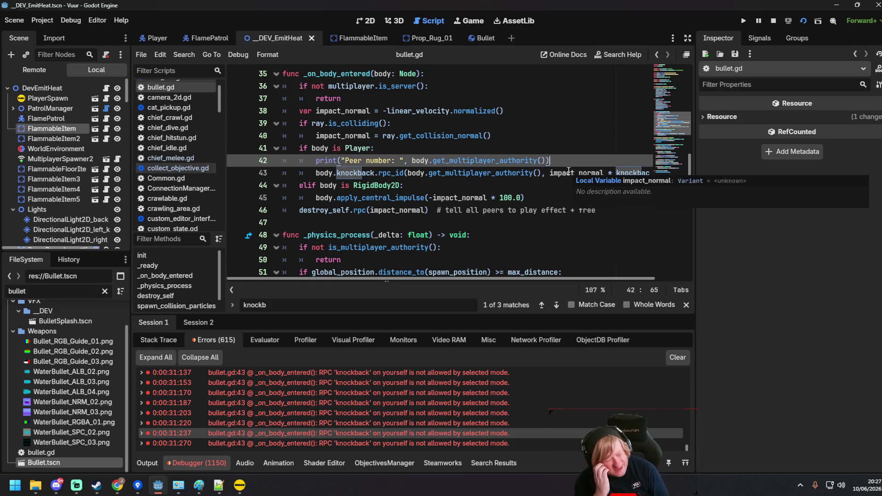
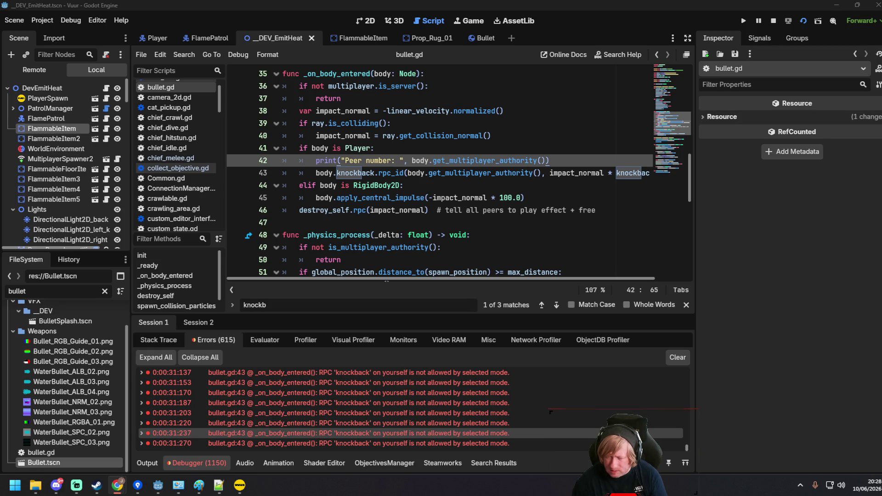
Delete the print("Peer number: ", ...) debug line 42 from the Player branch of bullet.gd
{"action": "left_click", "coordinate": [443, 186]}
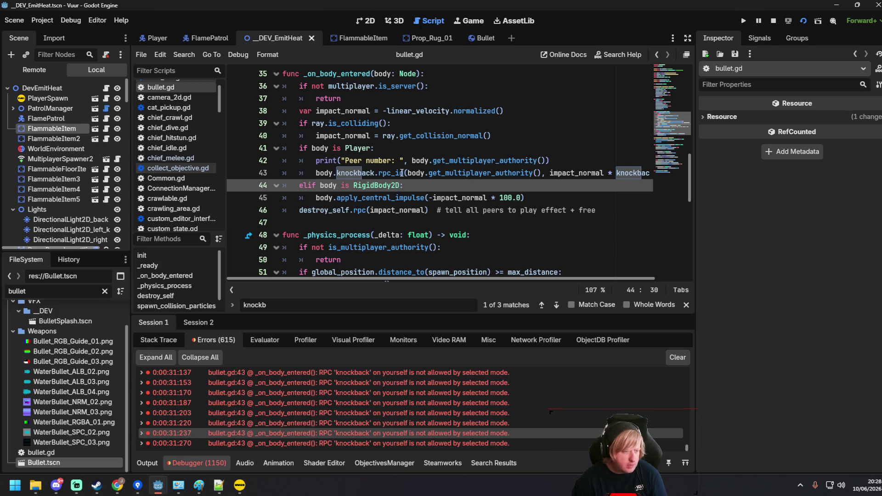
{"action": "left_click_drag", "start_coordinate": [554, 160], "coordinate": [316, 161]}
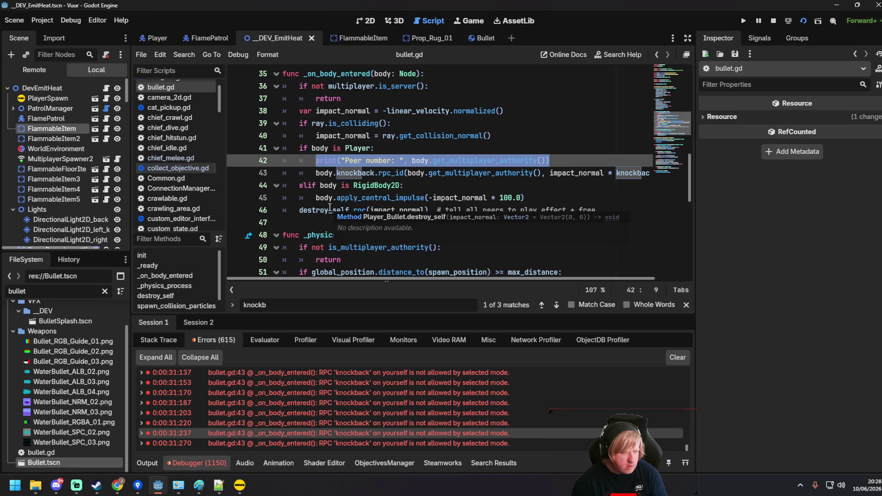
{"action": "mouse_move", "coordinate": [434, 161]}
{"action": "left_mouse_down"}
{"action": "mouse_move", "coordinate": [550, 158]}
{"action": "mouse_move", "coordinate": [316, 161]}
{"action": "left_mouse_up"}
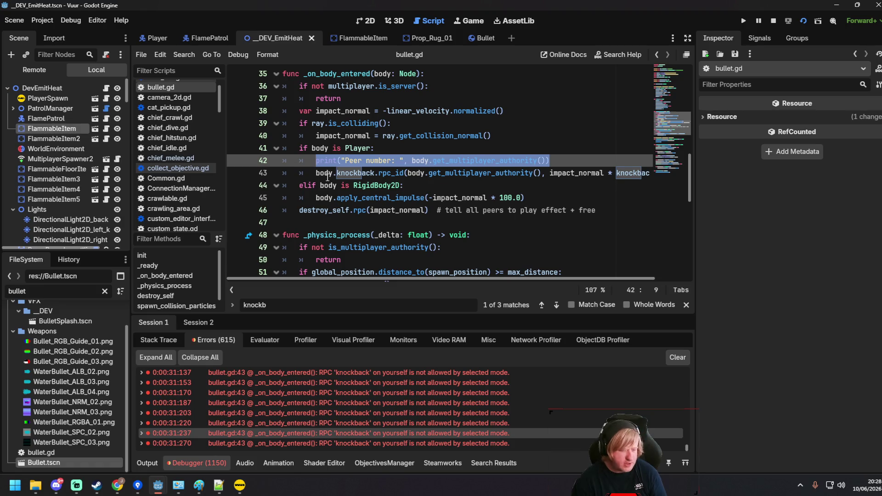
{"action": "key", "text": "BackSpace"}
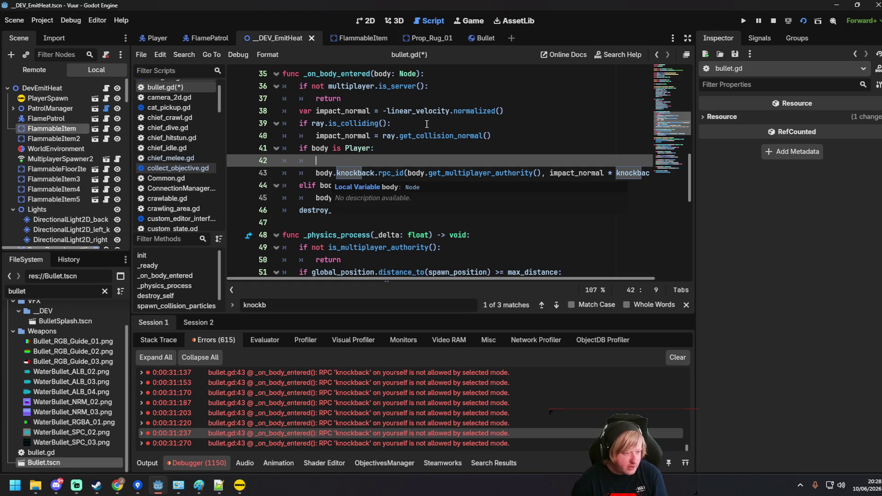
Write an if multiplayer.is_server(): condition on the emptied line 42
{"action": "left_click", "coordinate": [408, 172]}
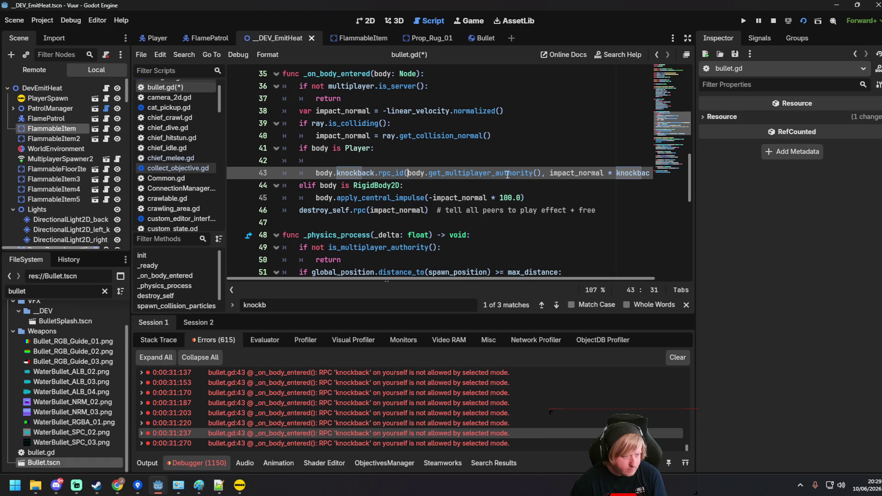
{"action": "left_click", "coordinate": [541, 173], "text": "shift"}
{"action": "left_click", "coordinate": [378, 157]}
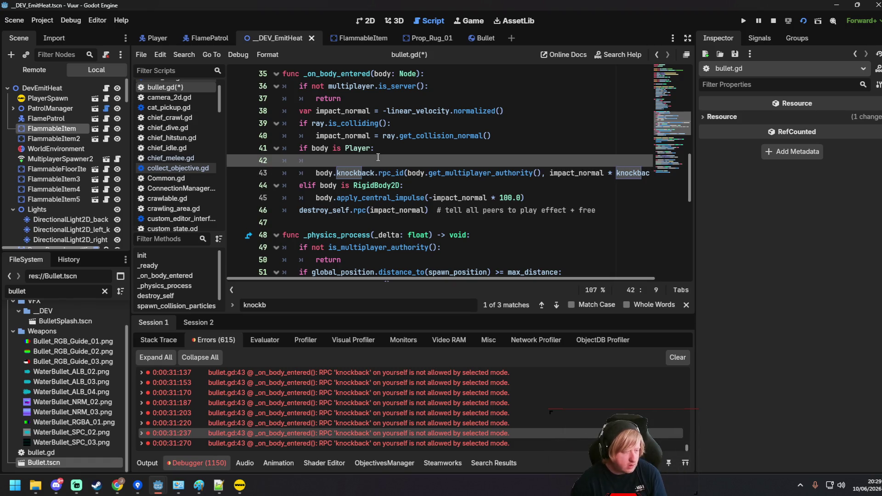
{"action": "type", "text": "if"}
{"action": "type", "text": "body.get_multiplayer_authority()"}
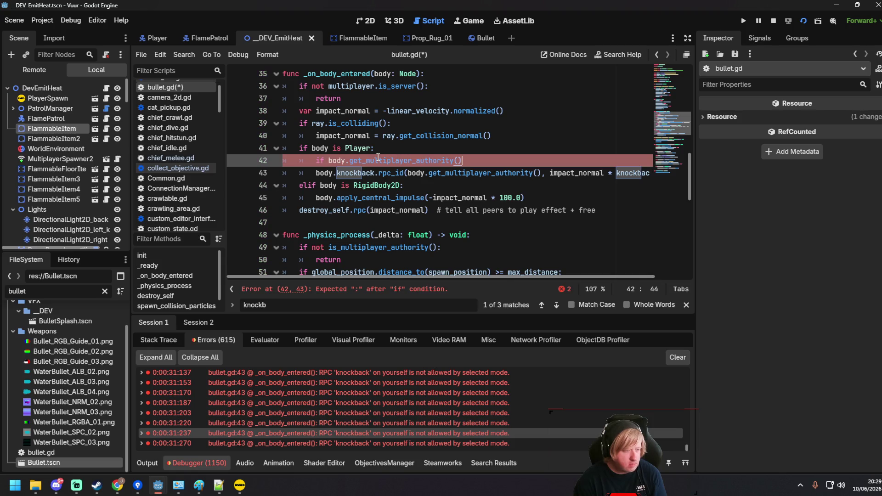
{"action": "type", "text": "1"}
{"action": "key", "text": "BackSpace"}
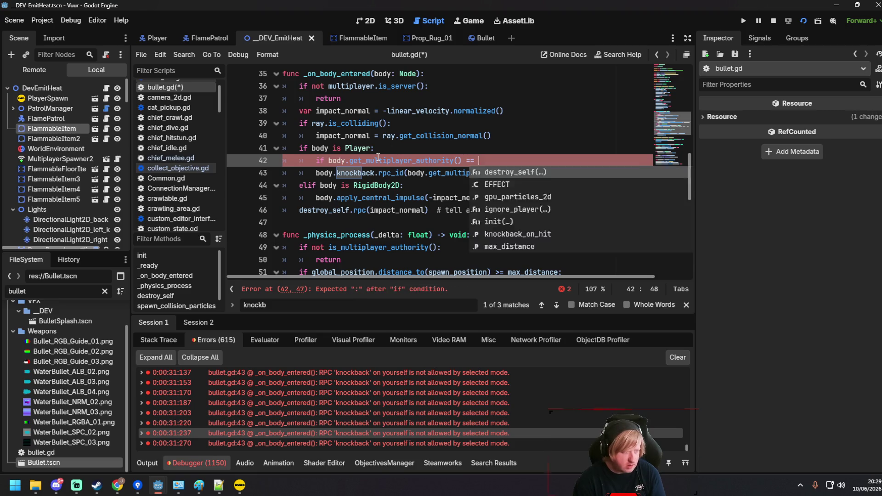
{"action": "key", "text": "BackSpace"}
{"action": "key", "text": "BackSpace"}
{"action": "key", "text": "BackSpace"}
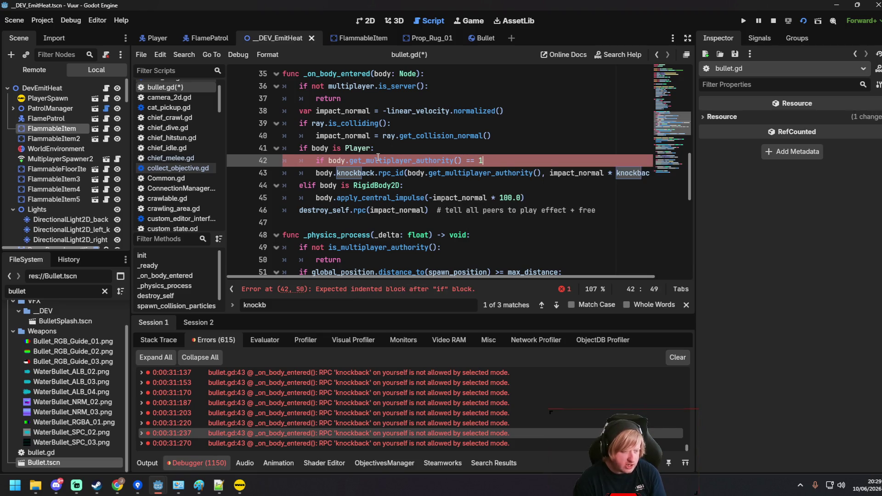
{"action": "key", "text": "BackSpace"}
{"action": "key", "text": "BackSpace"}
{"action": "key", "text": "BackSpace"}
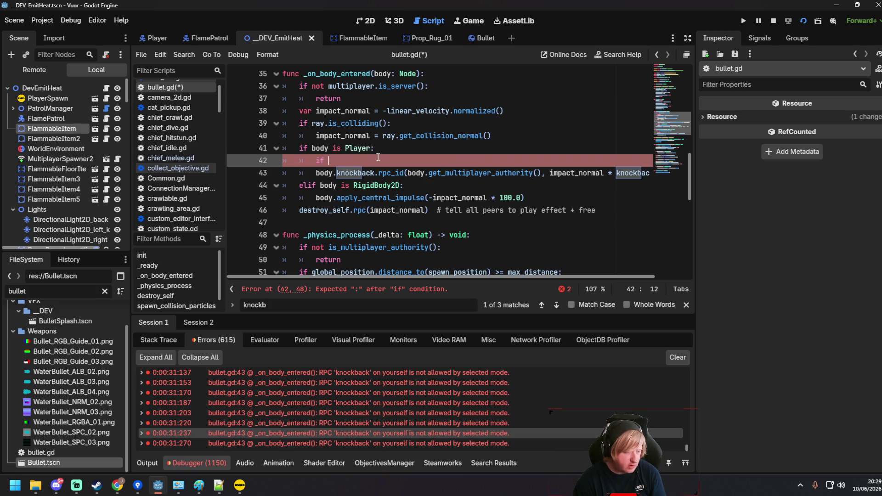
{"action": "type", "text": "ultiplayer.is"}
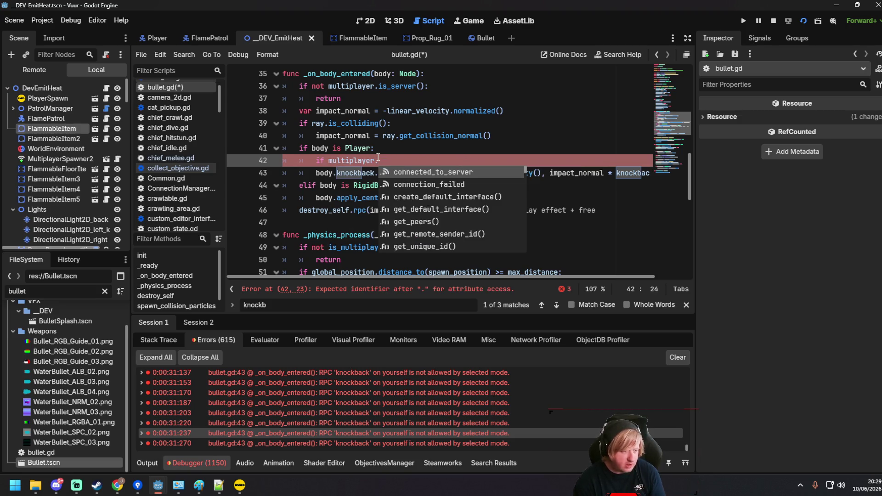
{"action": "key", "text": "Return"}
{"action": "type", "text": ":"}
{"action": "key", "text": "Return"}
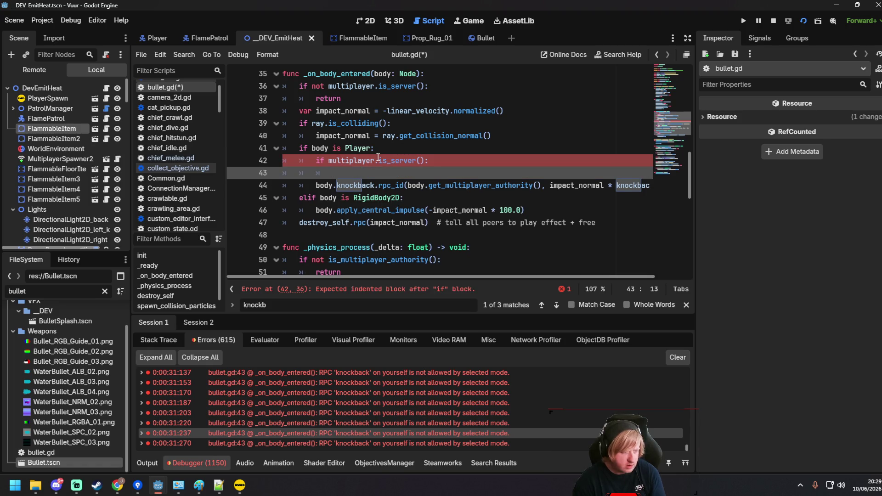
Call body.knockback(impact_normal * knockback) inside it and start an else: branch below
{"action": "type", "text": "body."}
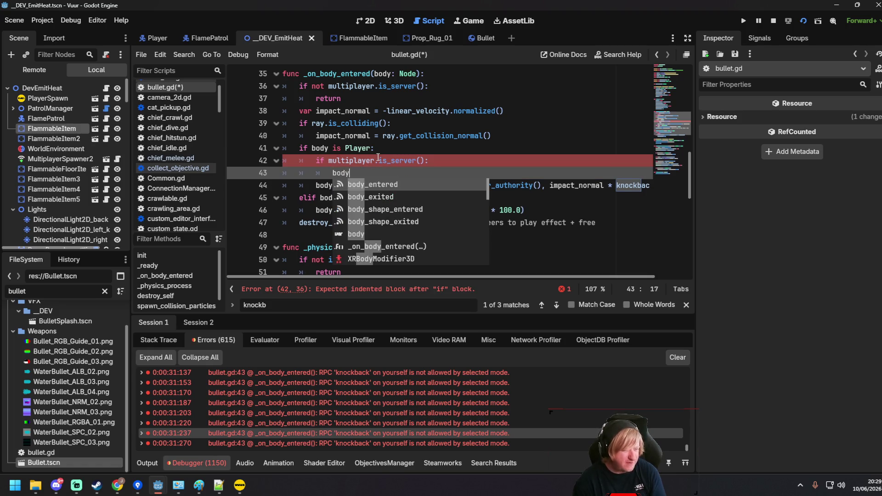
{"action": "type", "text": "knock"}
{"action": "key", "text": "Return"}
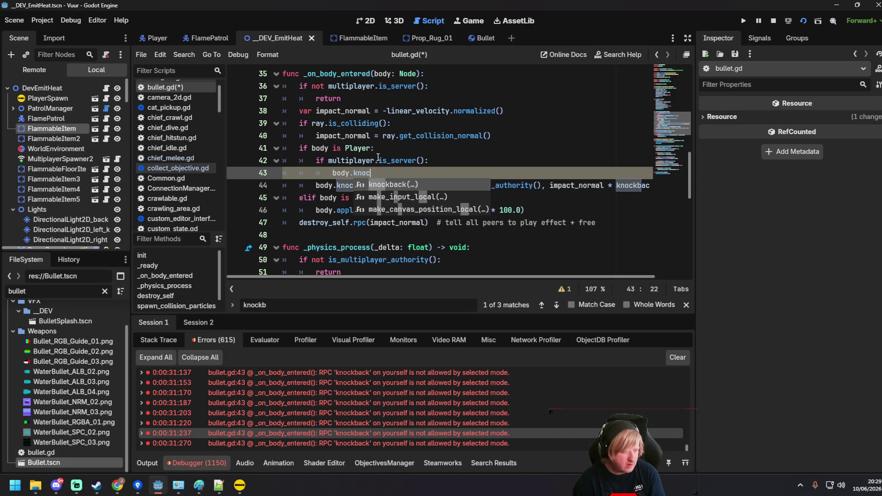
{"action": "type", "text": "impact_normal"}
{"action": "type", "text": " * knockback"}
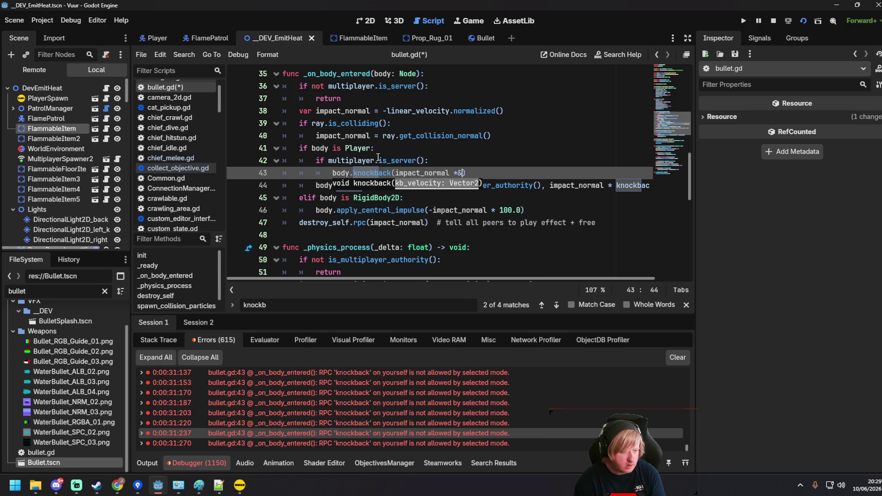
{"action": "key", "text": "End"}
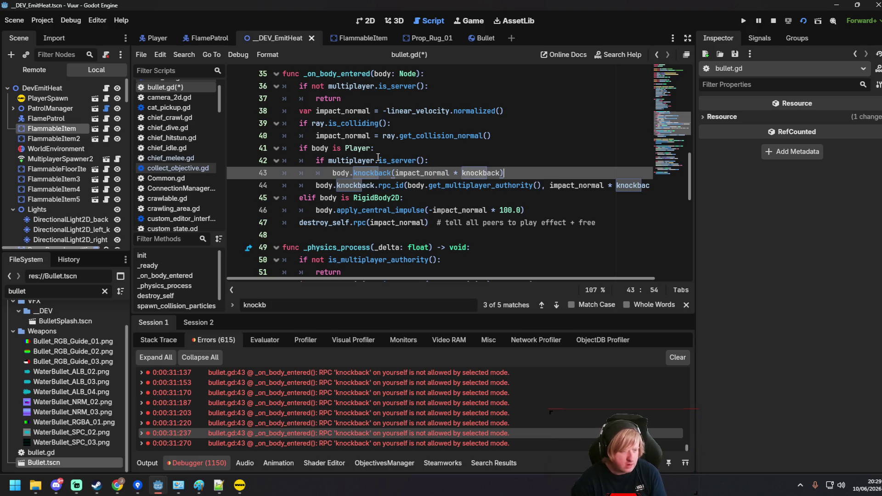
{"action": "key", "text": "Return"}
{"action": "key", "text": "BackSpace"}
{"action": "type", "text": "else:"}
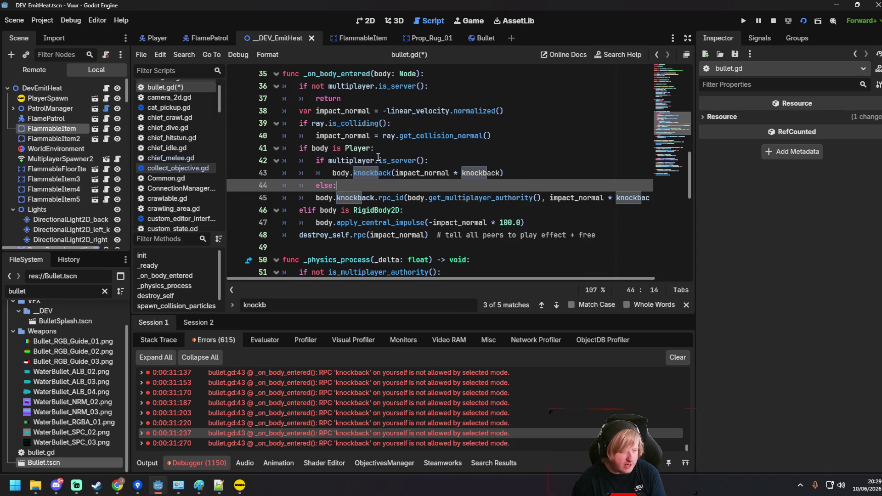
{"action": "key", "text": "Return"}
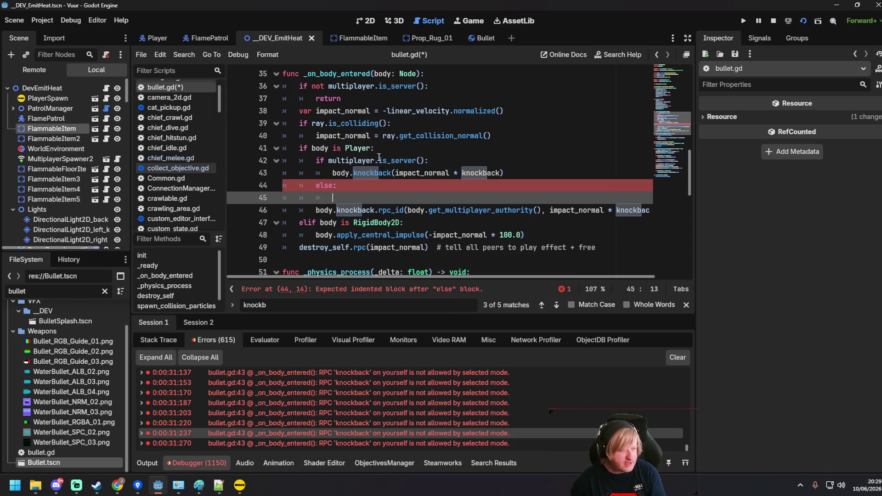
{"action": "scroll", "coordinate": [378, 157], "scroll_direction": "up", "scroll_amount": 2}
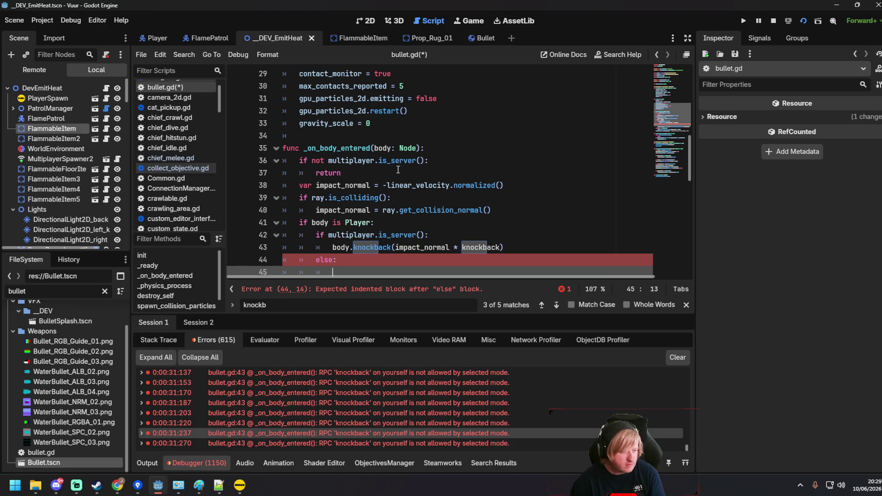
{"action": "scroll", "coordinate": [395, 170], "scroll_direction": "down", "scroll_amount": 1}
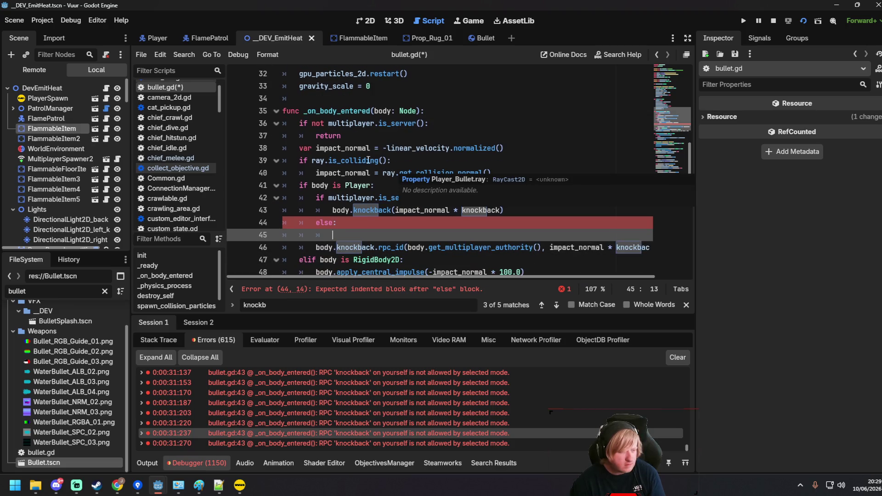
{"action": "left_click", "coordinate": [352, 136]}
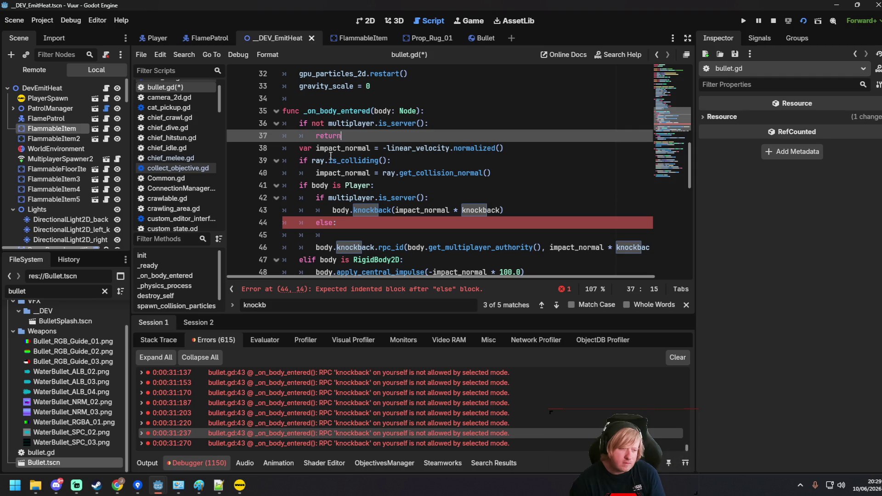
{"action": "left_click", "coordinate": [344, 235]}
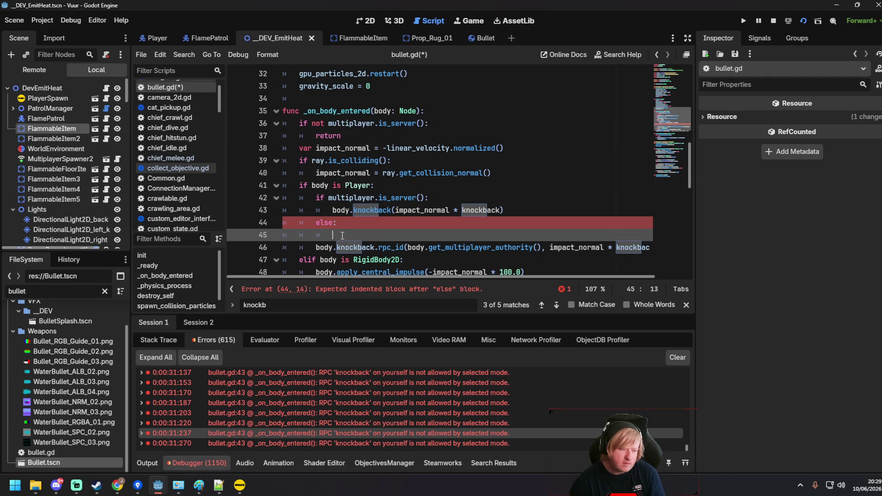
{"action": "left_click_drag", "start_coordinate": [329, 198], "coordinate": [424, 196]}
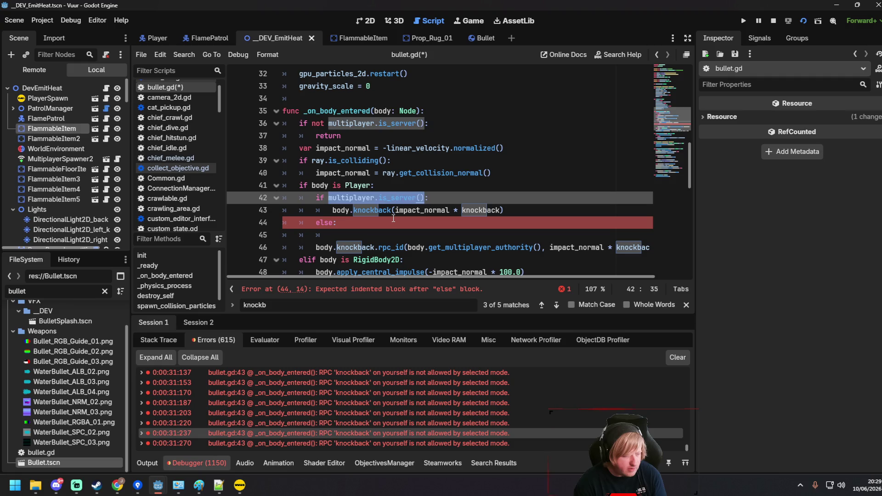
Write the condition body.get_multiplayer_authority() == multiplayer.get_unique_id()
{"action": "type", "text": "body.multi:"}
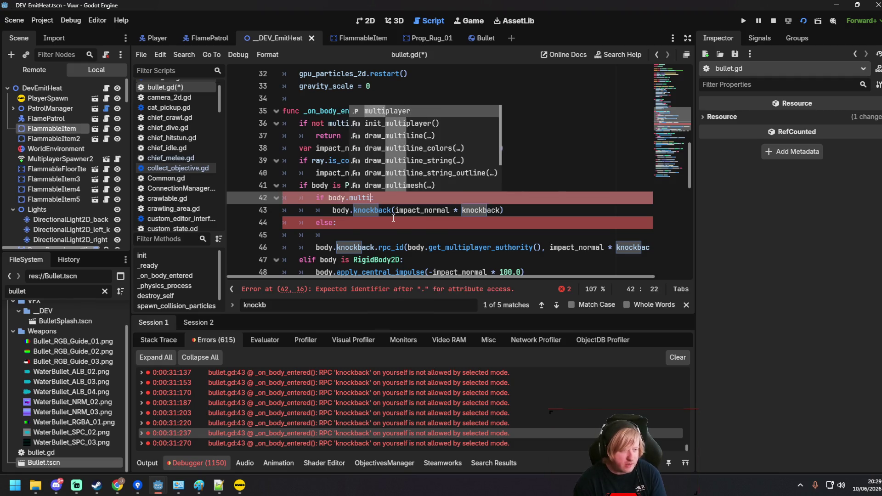
{"action": "type", "text": "play"}
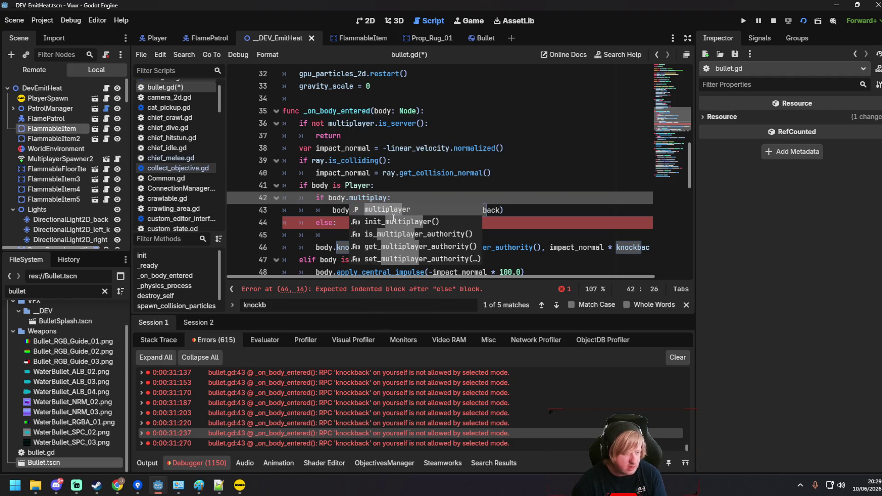
{"action": "key", "text": "Down"}
{"action": "key", "text": "Down"}
{"action": "key", "text": "Down"}
{"action": "key", "text": "Return"}
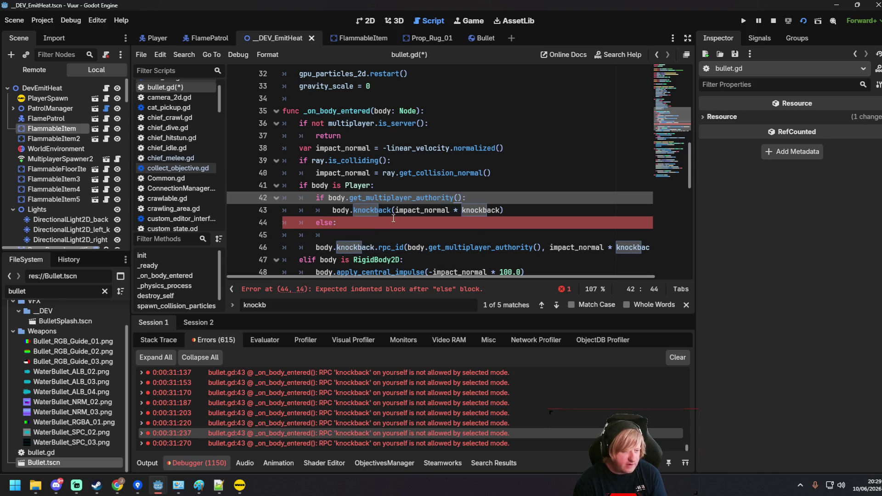
{"action": "type", "text": "=="}
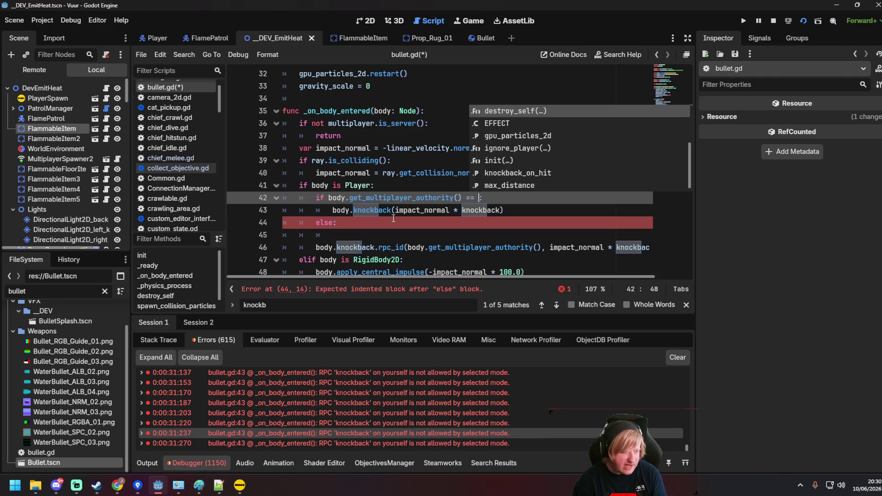
{"action": "type", "text": " multiplaye"}
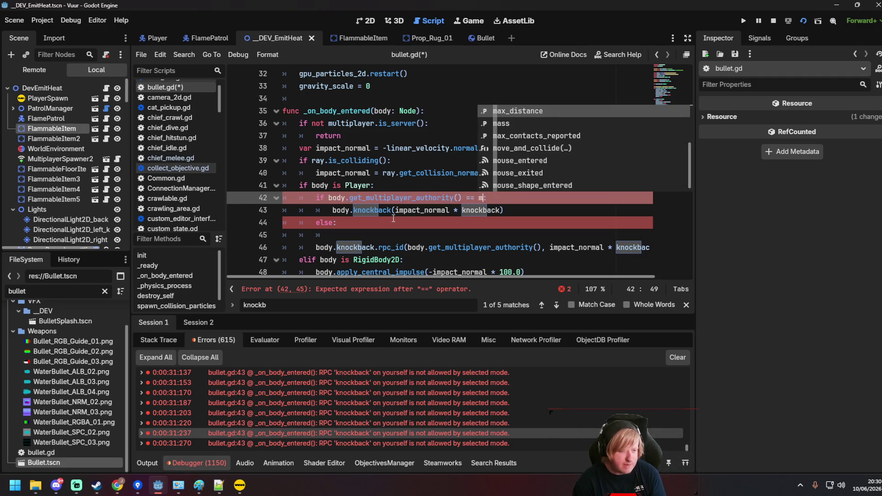
{"action": "type", "text": "r."}
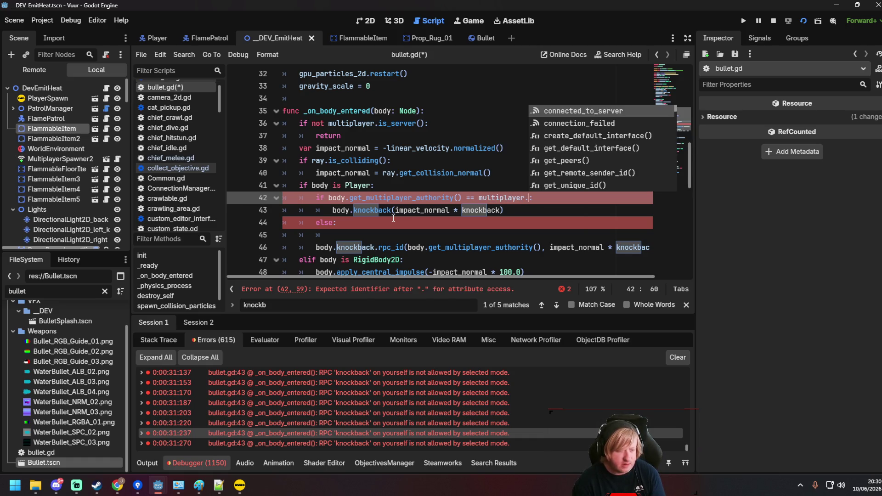
{"action": "type", "text": "get_u"}
{"action": "key", "text": "Return"}
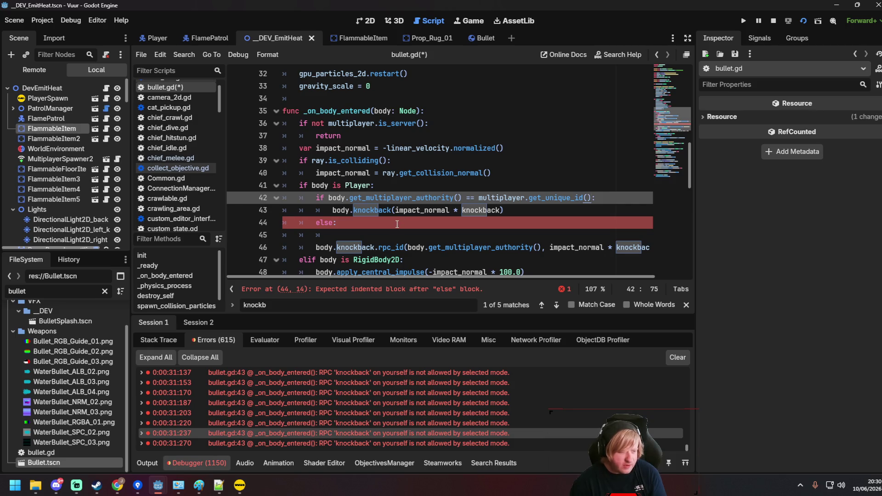
Remove the blank lines after else: and indent the body.knockback.rpc_id call under it
{"action": "left_click", "coordinate": [396, 223]}
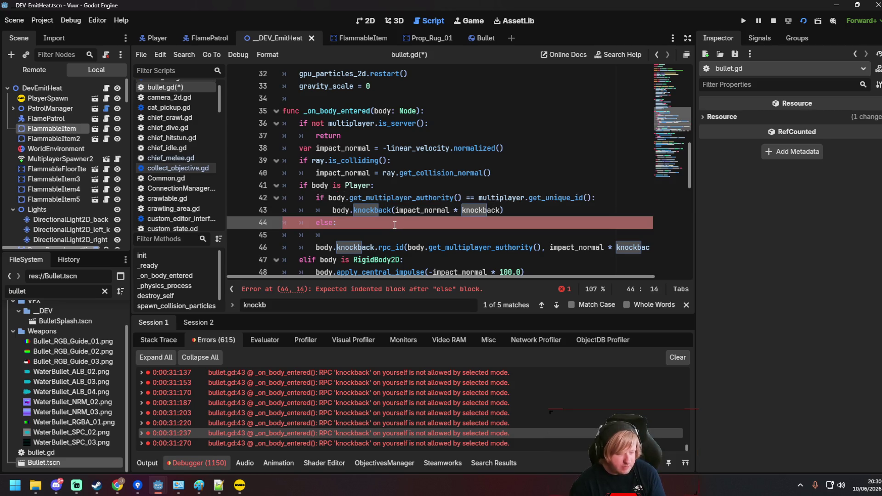
{"action": "key", "text": "Return"}
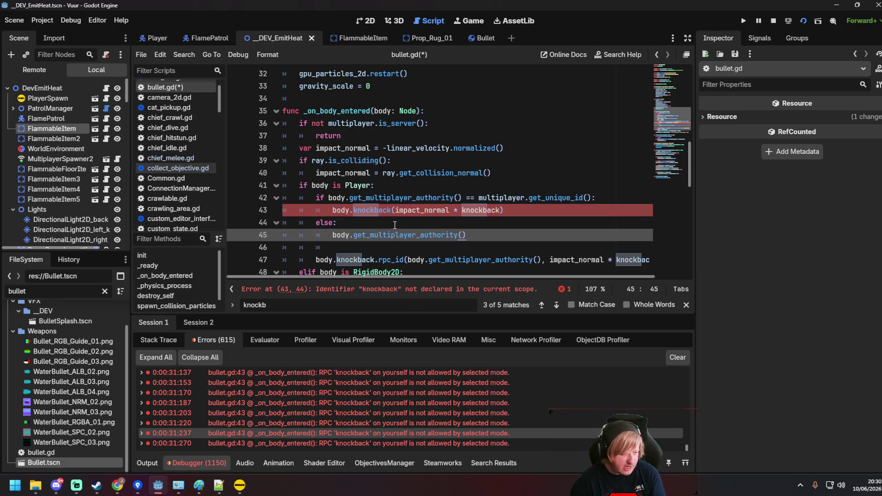
{"action": "key", "text": "ctrl+z"}
{"action": "key", "text": "ctrl+z"}
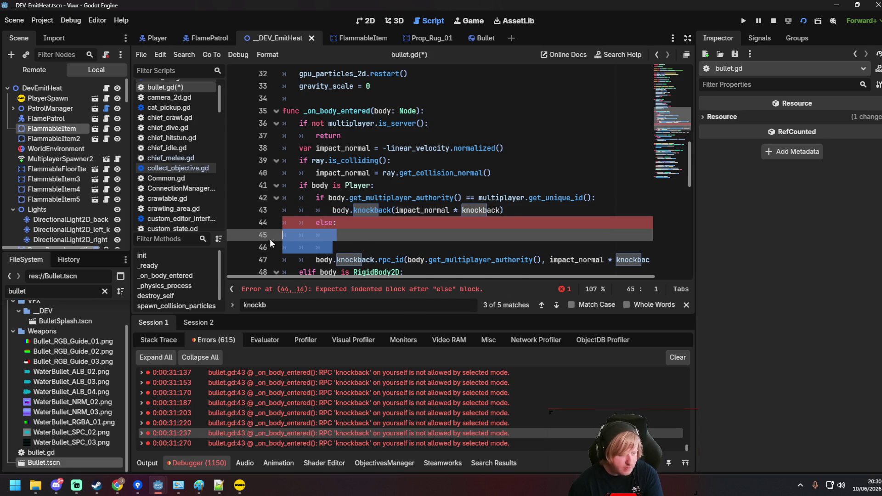
{"action": "left_click", "coordinate": [310, 235]}
{"action": "key", "text": "Tab"}
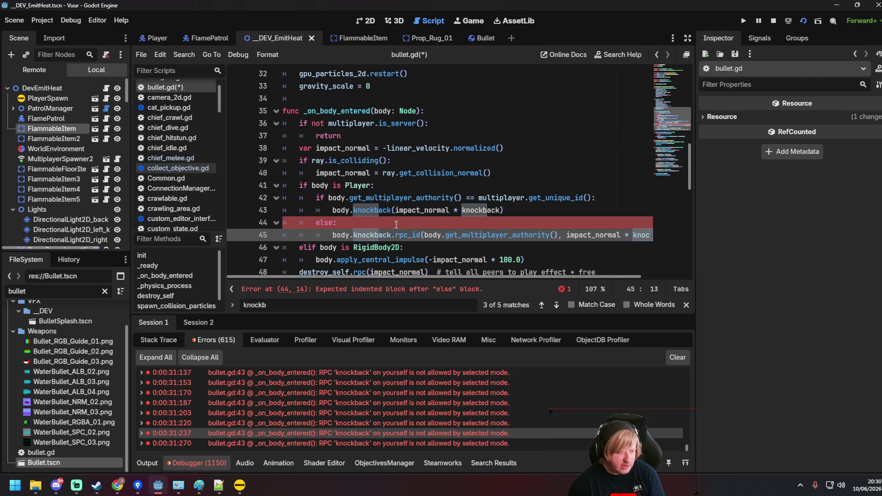
Replace knockback with knockback_on_hit in the local knockback call on line 43
{"action": "left_click", "coordinate": [403, 216]}
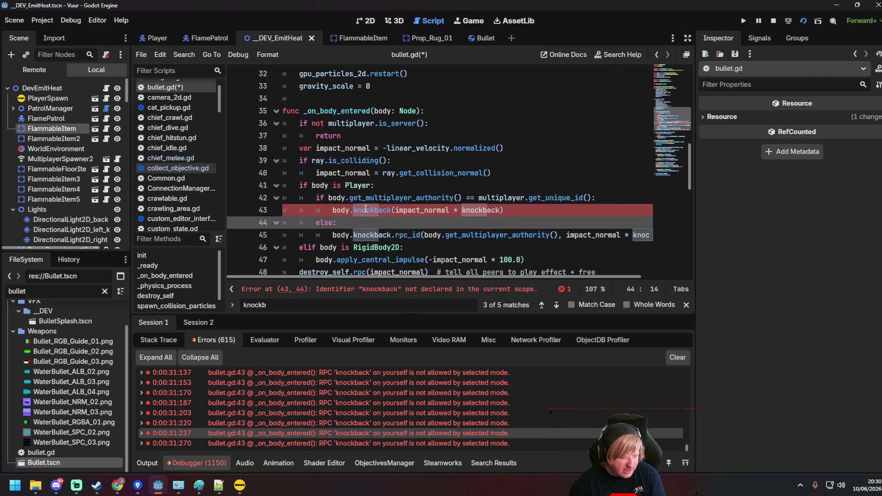
{"action": "mouse_move", "coordinate": [366, 209]}
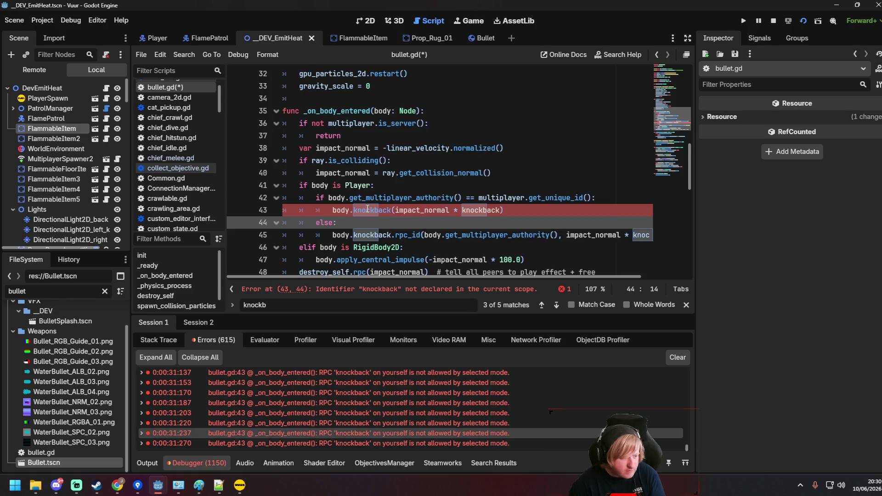
{"action": "left_click", "coordinate": [367, 209]}
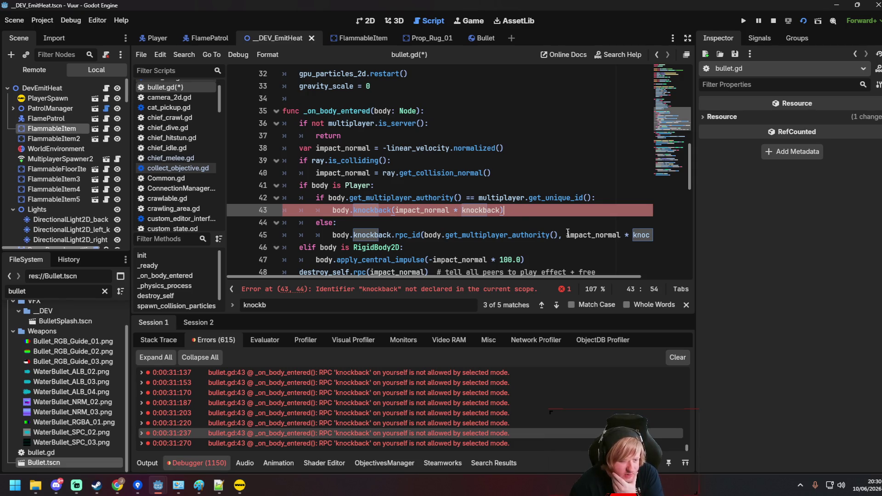
{"action": "left_click_drag", "start_coordinate": [597, 276], "coordinate": [654, 271]}
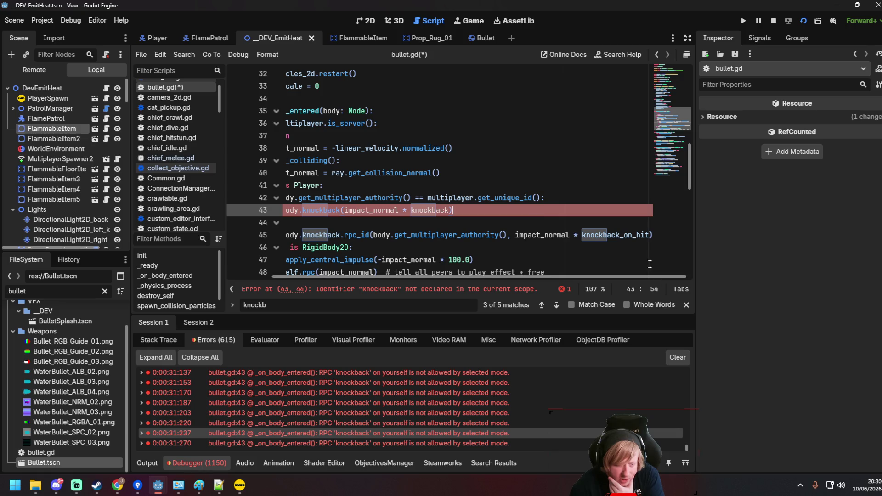
{"action": "left_click", "coordinate": [582, 235]}
{"action": "double_click", "coordinate": [647, 235]}
{"action": "key", "text": "ctrl+c"}
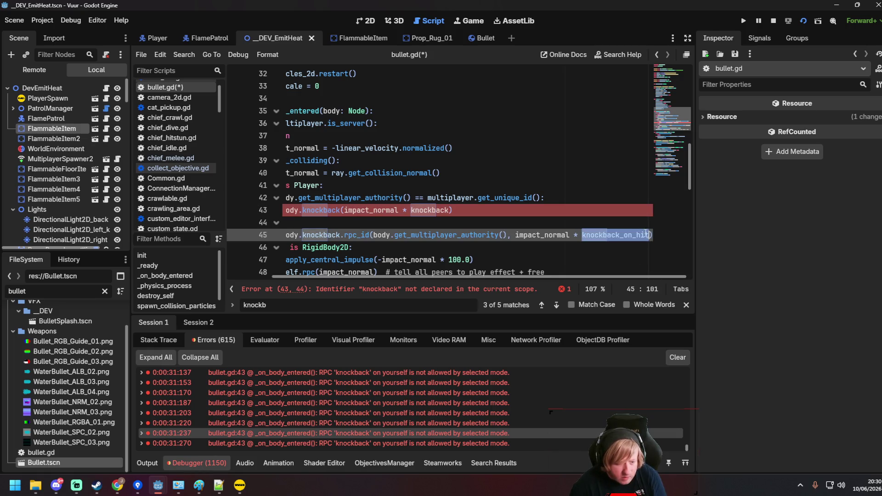
{"action": "double_click", "coordinate": [414, 210]}
{"action": "key", "text": "ctrl+v"}
{"action": "left_click", "coordinate": [374, 215]}
Save bullet.gd and run the game with F5
{"action": "key", "text": "ctrl+s"}
{"action": "left_click_drag", "start_coordinate": [396, 279], "coordinate": [323, 279]}
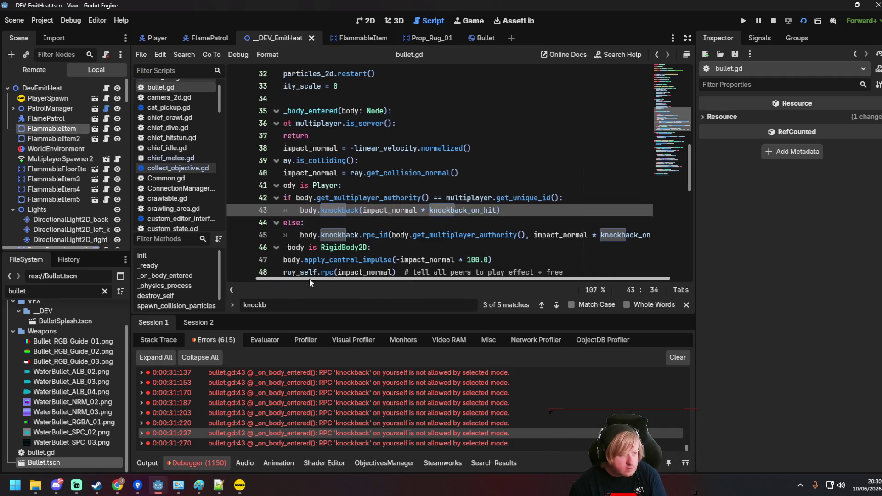
{"action": "left_click", "coordinate": [361, 185]}
{"action": "key", "text": "F5"}
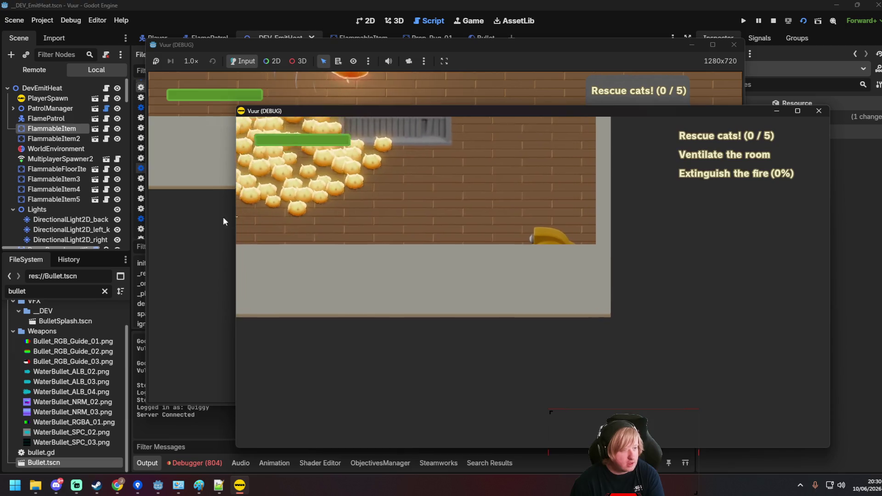
Join the server in one Vuur (DEBUG) window, walk the firefighter right and spray the flames
{"action": "left_click", "coordinate": [229, 233]}
{"action": "left_click", "coordinate": [426, 243]}
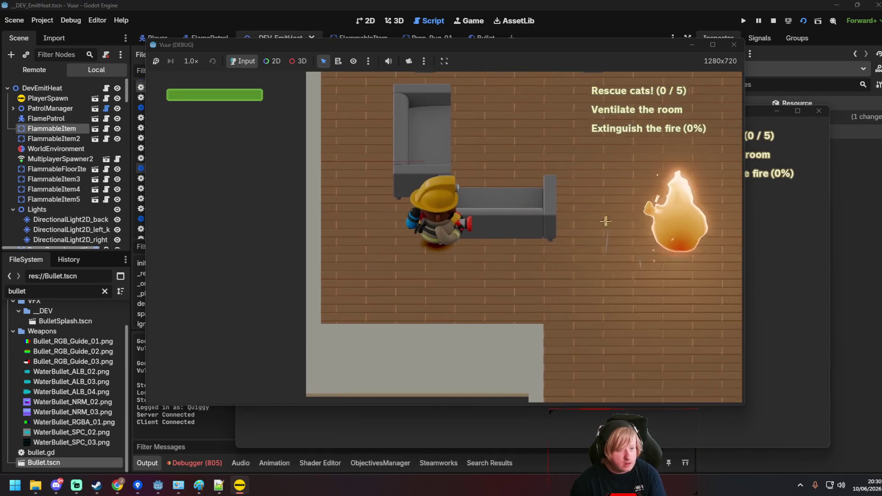
{"action": "key", "text": "s"}
{"action": "key", "text": "d"}
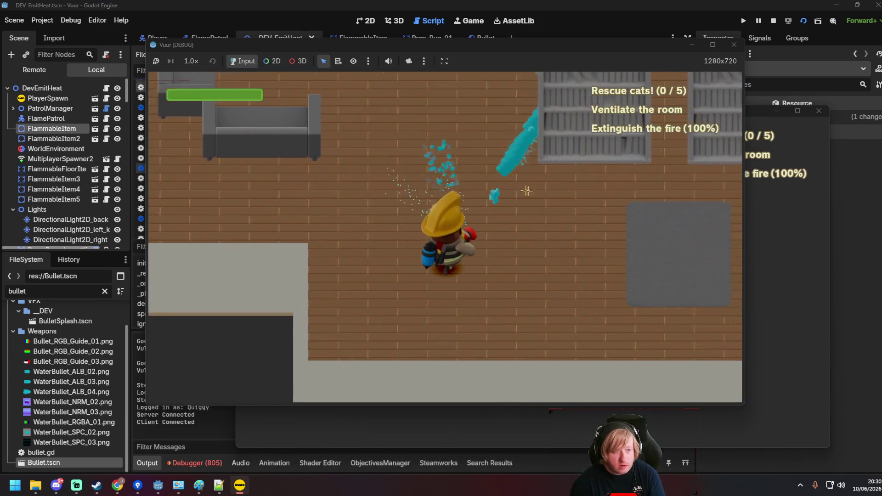
{"action": "key", "text": "d"}
{"action": "left_click_drag", "start_coordinate": [657, 197], "coordinate": [673, 187]}
Spray water at the other firefighter, then close the game windows
{"action": "left_click", "coordinate": [531, 437]}
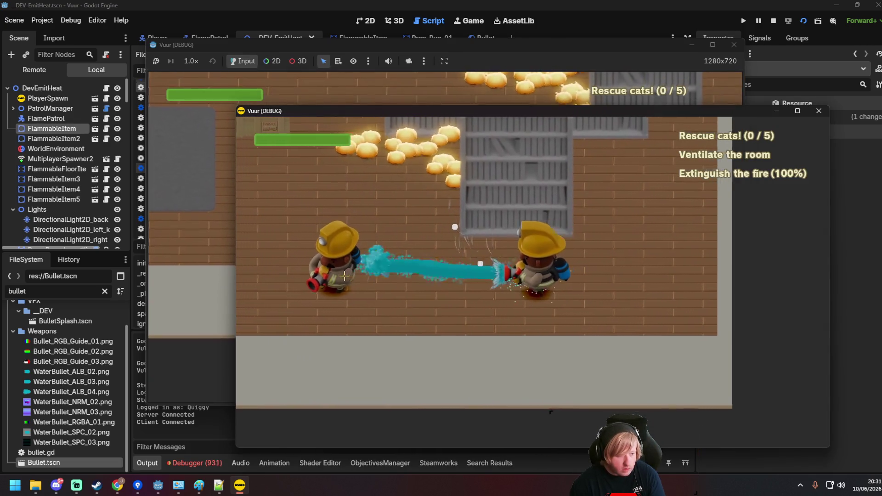
{"action": "left_click", "coordinate": [210, 236]}
{"action": "left_click_drag", "start_coordinate": [597, 243], "coordinate": [654, 281]}
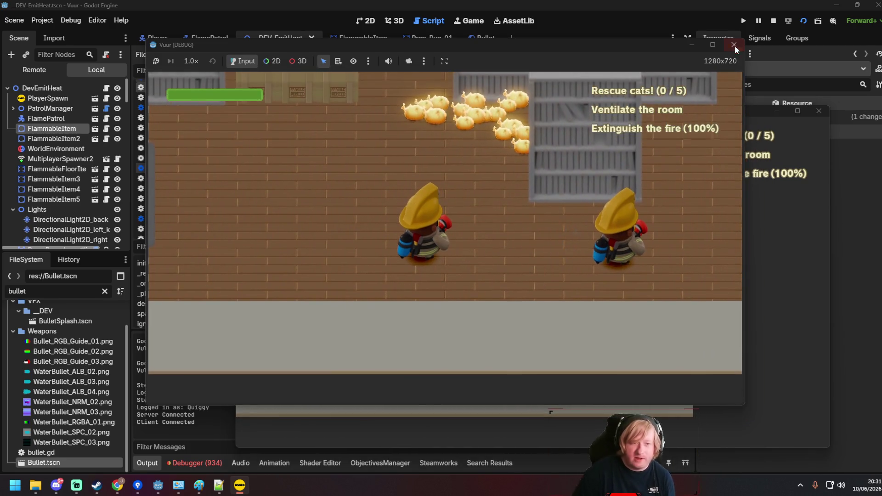
{"action": "left_click", "coordinate": [733, 45]}
{"action": "left_click", "coordinate": [819, 110]}
{"action": "left_click", "coordinate": [465, 174]}
Stop debugging, review the Session 2 errors in Debugger > Errors, and clear them
{"action": "key", "text": "ctrl+s"}
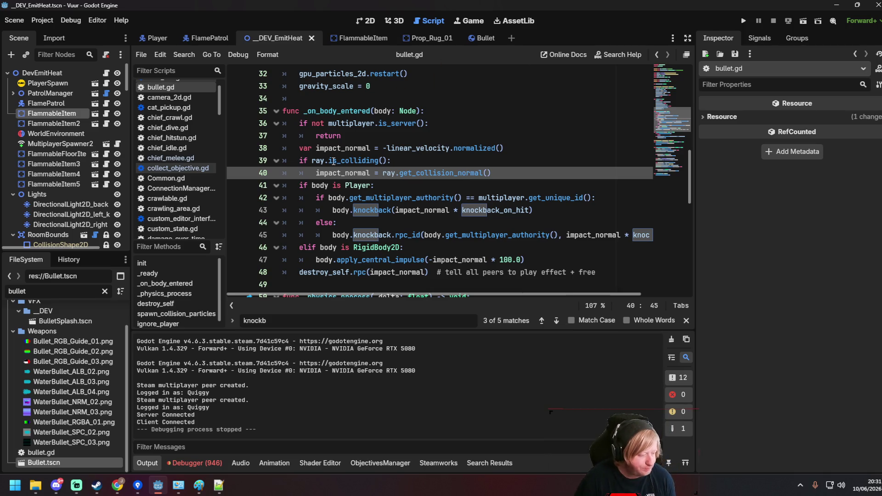
{"action": "left_click", "coordinate": [196, 462]}
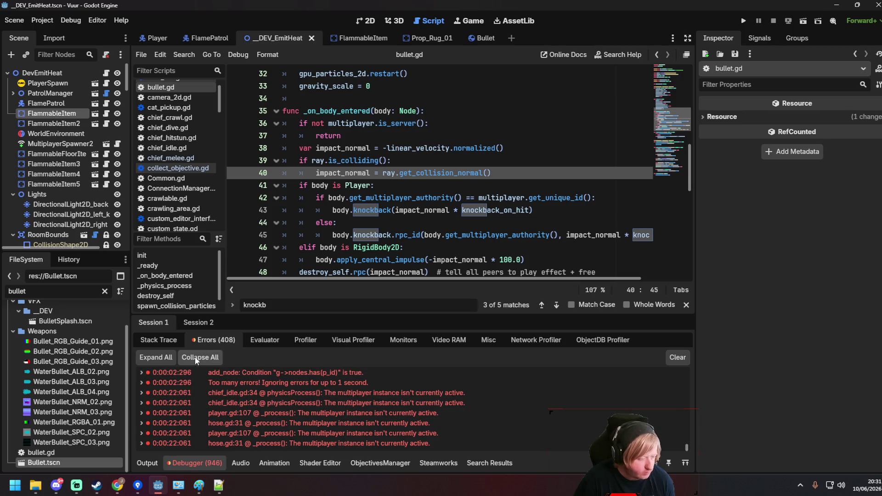
{"action": "left_click", "coordinate": [199, 322]}
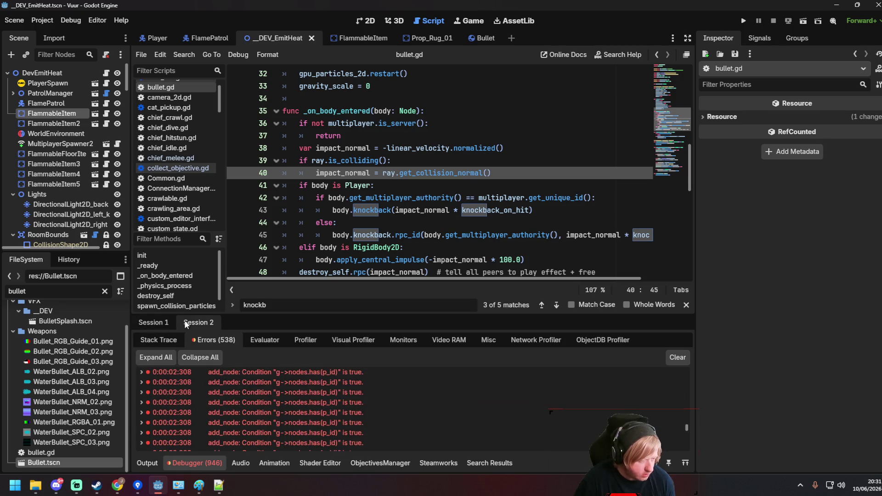
{"action": "scroll", "coordinate": [597, 413], "scroll_direction": "down", "scroll_amount": 3}
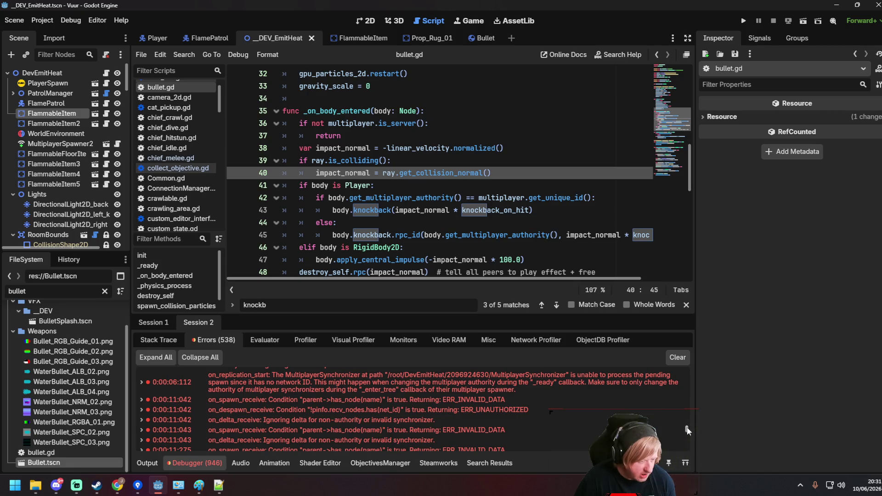
{"action": "scroll", "coordinate": [685, 426], "scroll_direction": "down", "scroll_amount": 10}
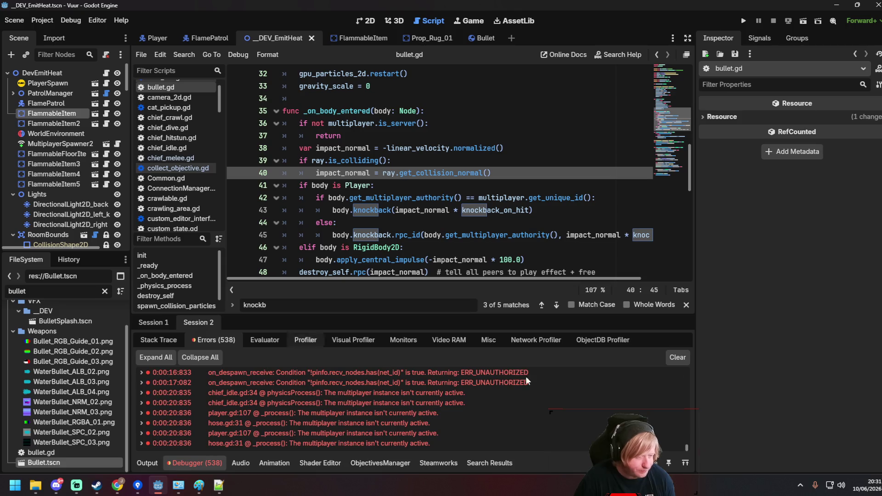
{"action": "left_click", "coordinate": [677, 359]}
Switch back to the Output log, return to line 43, and glance at the Chrome search window
{"action": "key", "text": "F8"}
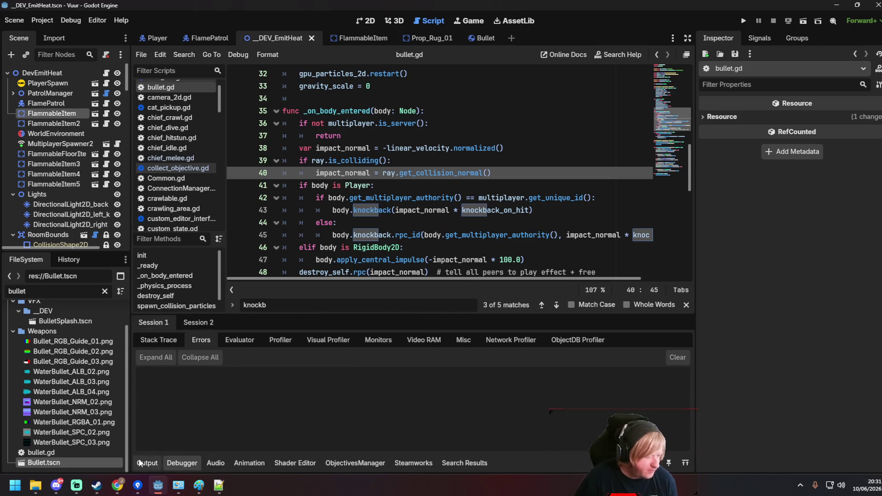
{"action": "left_click", "coordinate": [439, 212]}
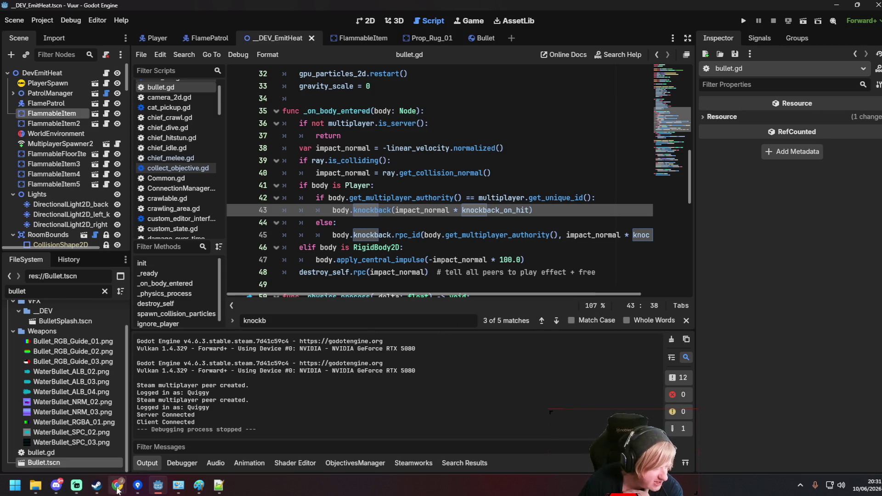
{"action": "mouse_move", "coordinate": [117, 485]}
{"action": "left_click", "coordinate": [148, 447]}
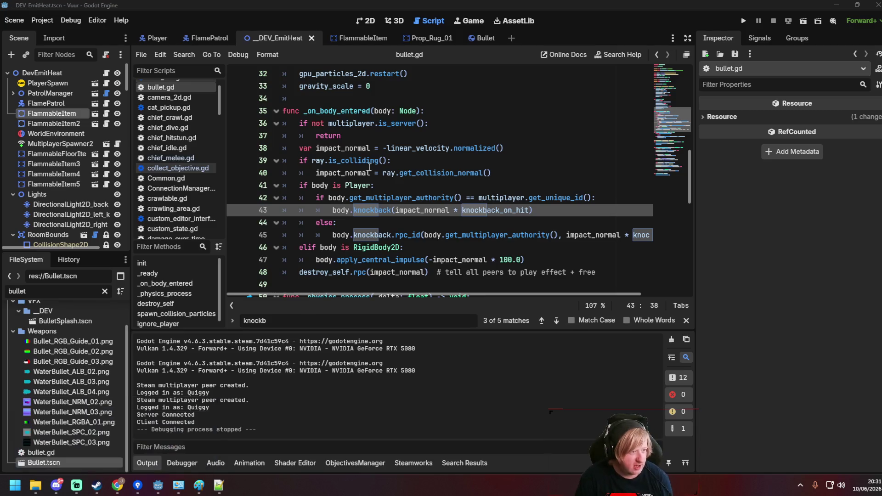
Cut the CHARACTER PUSH ON HOSE item in Notepad++ and paste it below RUG under DONE
{"action": "left_click", "coordinate": [405, 173]}
{"action": "left_click", "coordinate": [407, 197]}
{"action": "key", "text": "alt+Tab"}
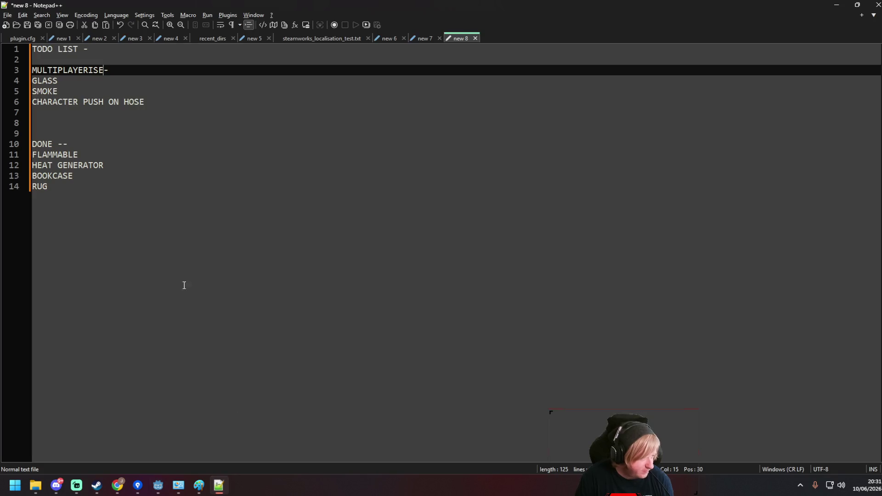
{"action": "left_click", "coordinate": [104, 191]}
{"action": "left_click_drag", "start_coordinate": [181, 102], "coordinate": [2, 105]}
{"action": "key", "text": "ctrl+c"}
{"action": "key", "text": "BackSpace"}
{"action": "key", "text": "BackSpace"}
{"action": "left_click", "coordinate": [112, 179]}
{"action": "key", "text": "Return"}
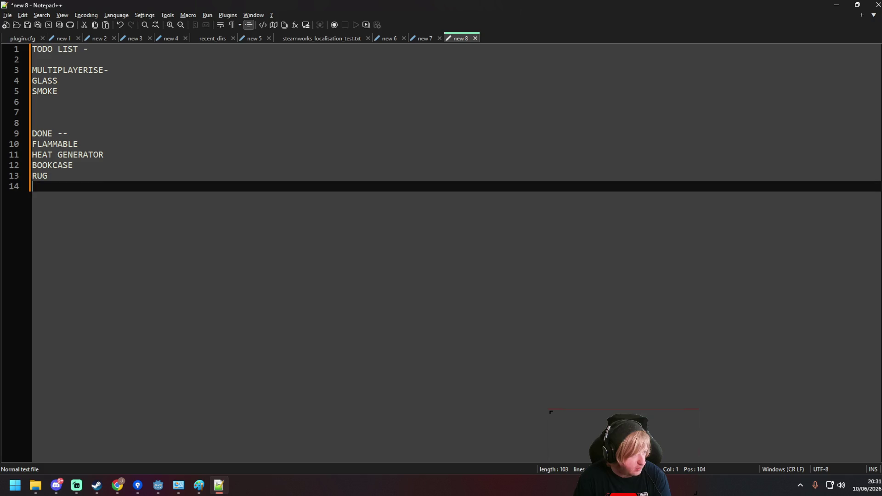
{"action": "key", "text": "ctrl+v"}
Cancel the Save As dialog for the note and minimize Notepad++ back to Godot
{"action": "left_click", "coordinate": [118, 133]}
{"action": "key", "text": "ctrl+s"}
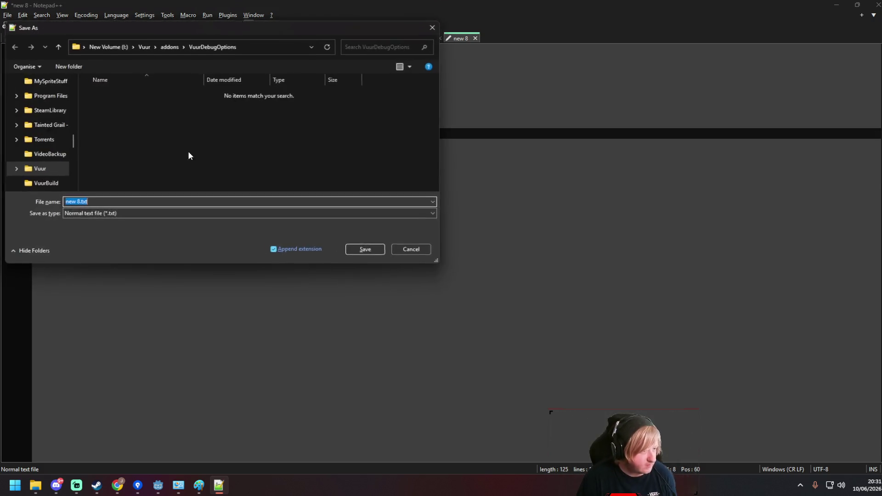
{"action": "left_click", "coordinate": [415, 250]}
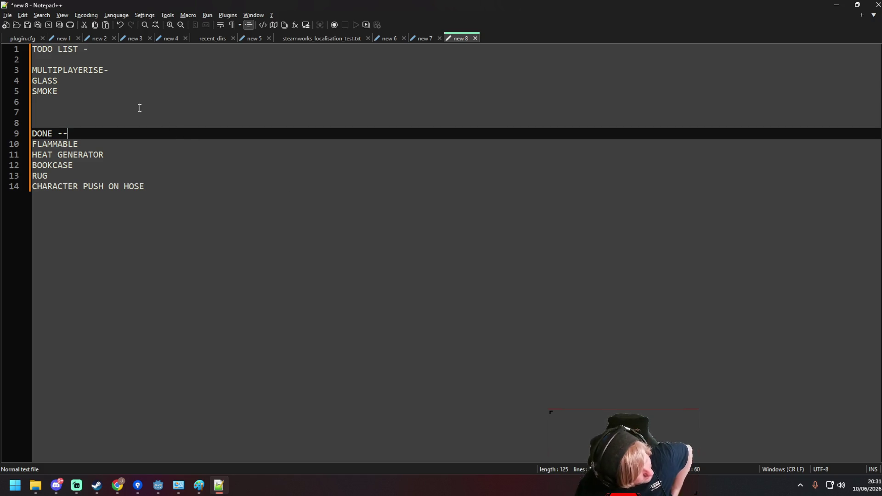
{"action": "left_click", "coordinate": [380, 98]}
{"action": "left_click", "coordinate": [836, 4]}
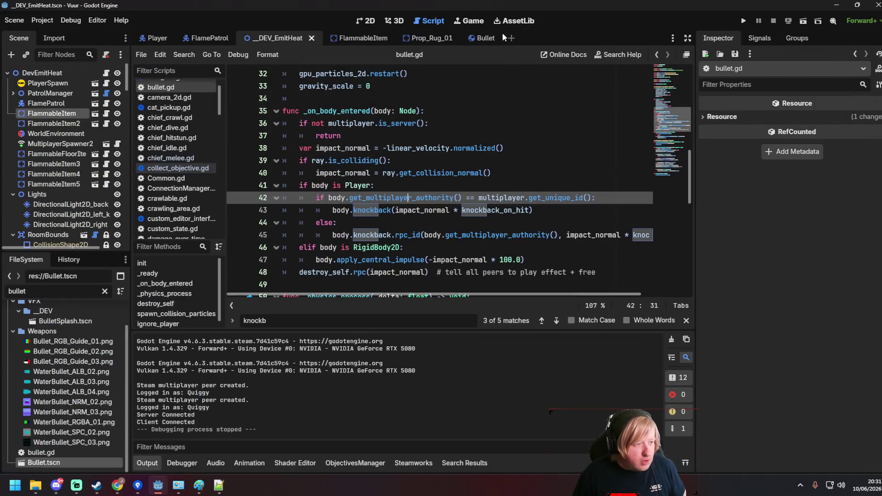
Filter the Scene dock for 'room' and open the RoomBounds node's script room_bounds.gd
{"action": "left_click", "coordinate": [336, 101]}
{"action": "scroll", "coordinate": [170, 163], "scroll_direction": "down", "scroll_amount": 6}
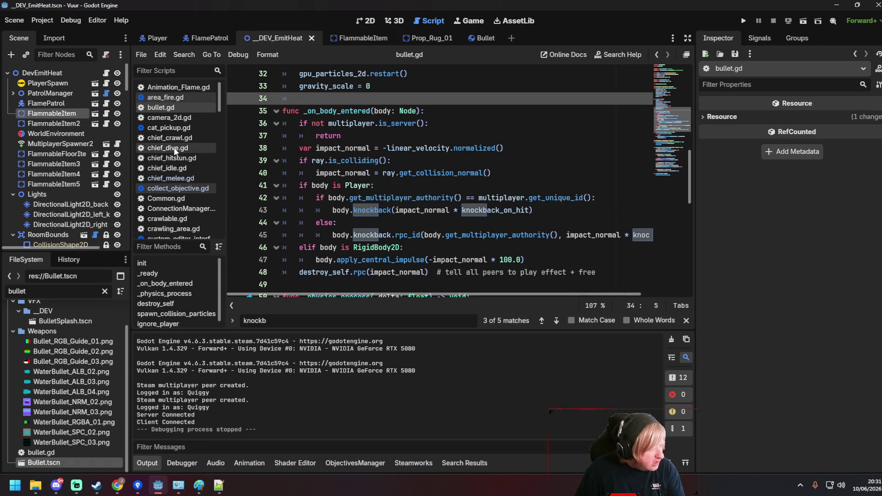
{"action": "scroll", "coordinate": [169, 164], "scroll_direction": "down", "scroll_amount": 10}
{"action": "scroll", "coordinate": [87, 112], "scroll_direction": "down", "scroll_amount": 10}
{"action": "scroll", "coordinate": [88, 112], "scroll_direction": "down", "scroll_amount": 10}
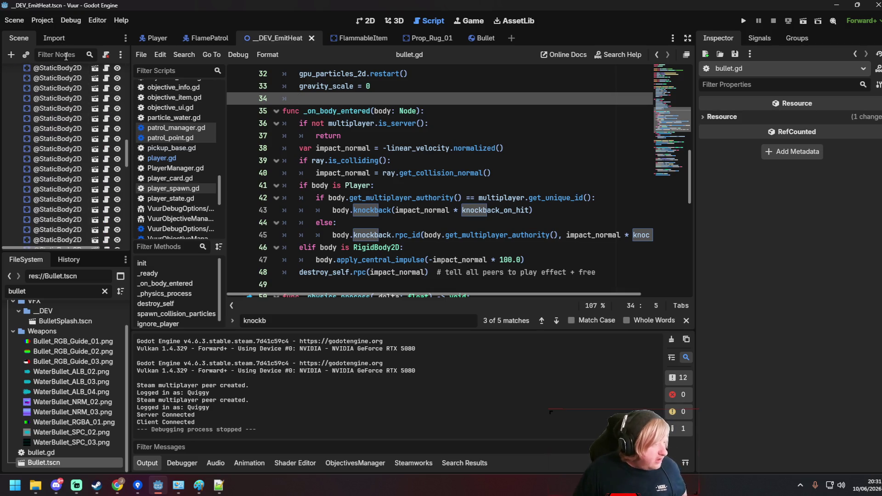
{"action": "type", "text": "room"}
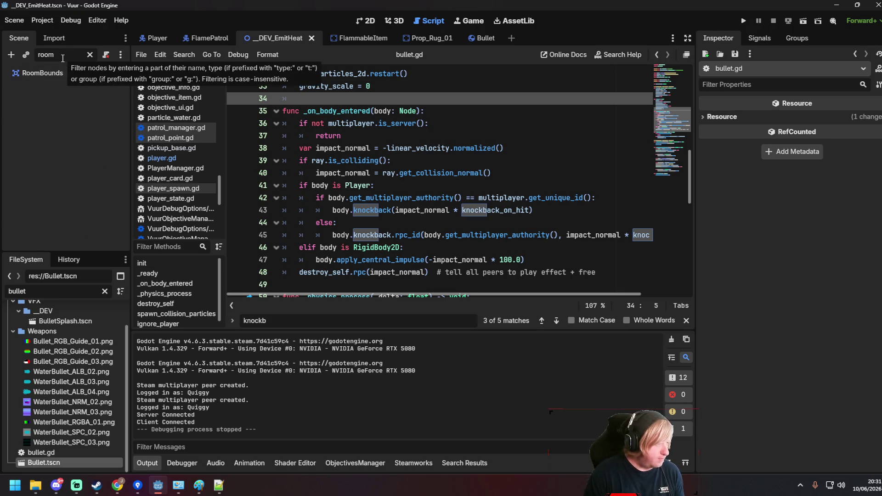
{"action": "left_click", "coordinate": [44, 73]}
{"action": "left_click", "coordinate": [99, 73]}
{"action": "left_click", "coordinate": [469, 138]}
Scroll through room_bounds.gd, then open RoomBounds as its own scene from its context menu
{"action": "scroll", "coordinate": [470, 145], "scroll_direction": "up", "scroll_amount": 10}
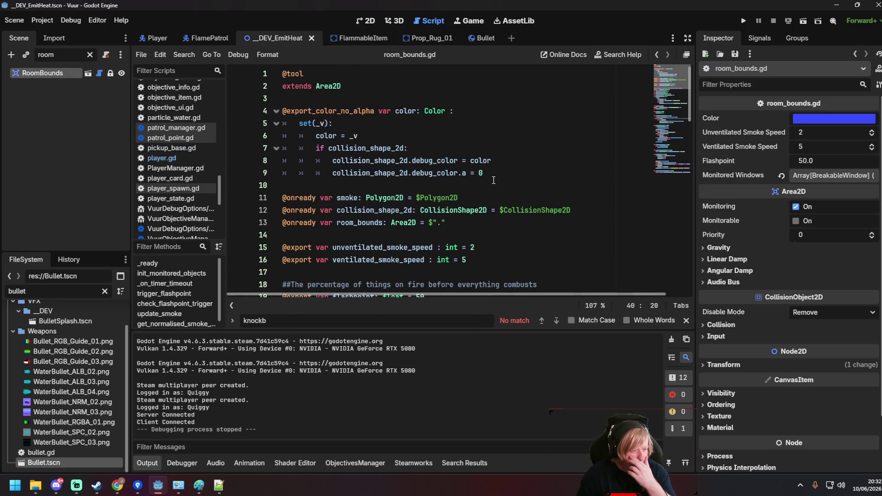
{"action": "scroll", "coordinate": [493, 180], "scroll_direction": "down", "scroll_amount": 3}
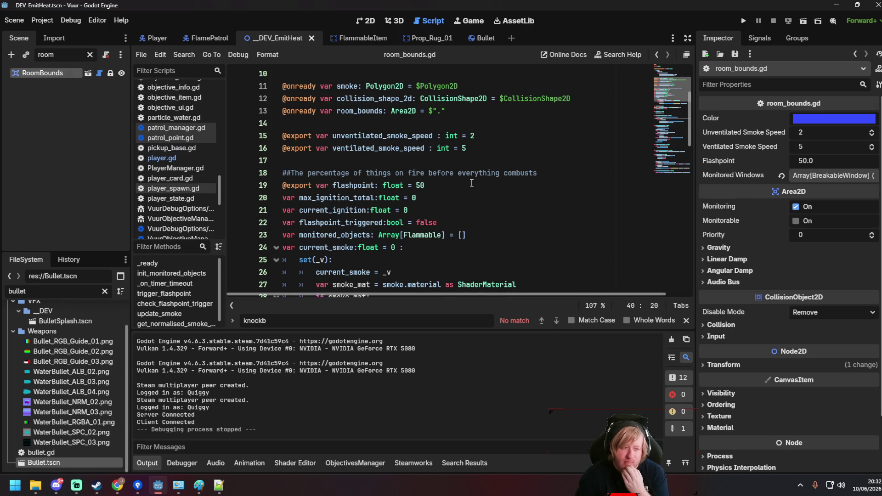
{"action": "scroll", "coordinate": [471, 183], "scroll_direction": "down", "scroll_amount": 3}
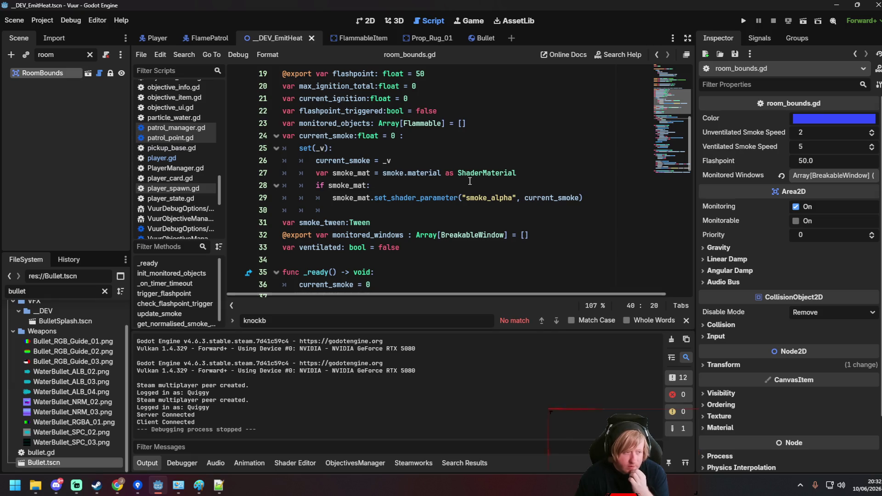
{"action": "right_click", "coordinate": [56, 73]}
{"action": "left_click", "coordinate": [106, 347]}
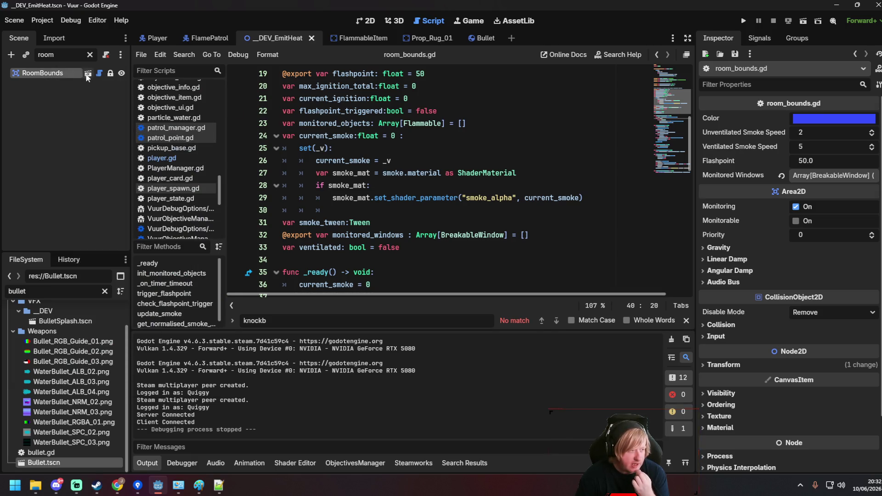
Add a MultiplayerSynchronizer child under RoomBounds, clear the Scene filter, and save with Ctrl+S
{"action": "right_click", "coordinate": [54, 72]}
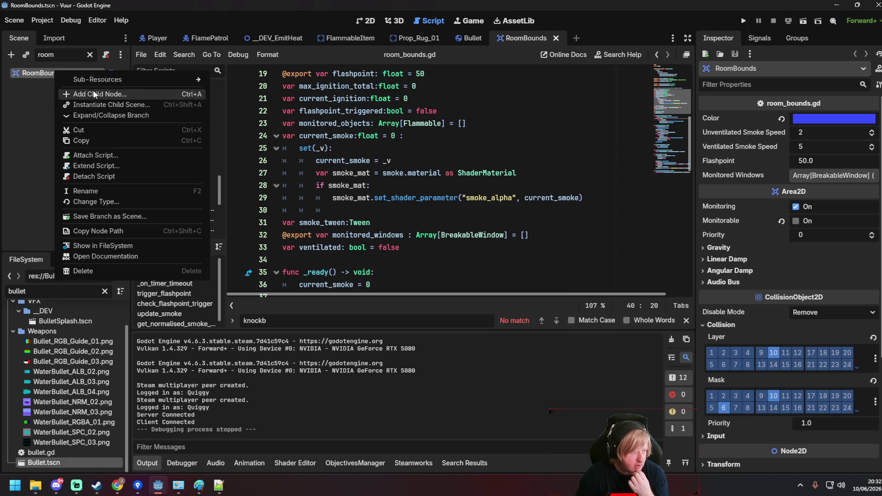
{"action": "left_click", "coordinate": [96, 95]}
{"action": "type", "text": "Multiplay"}
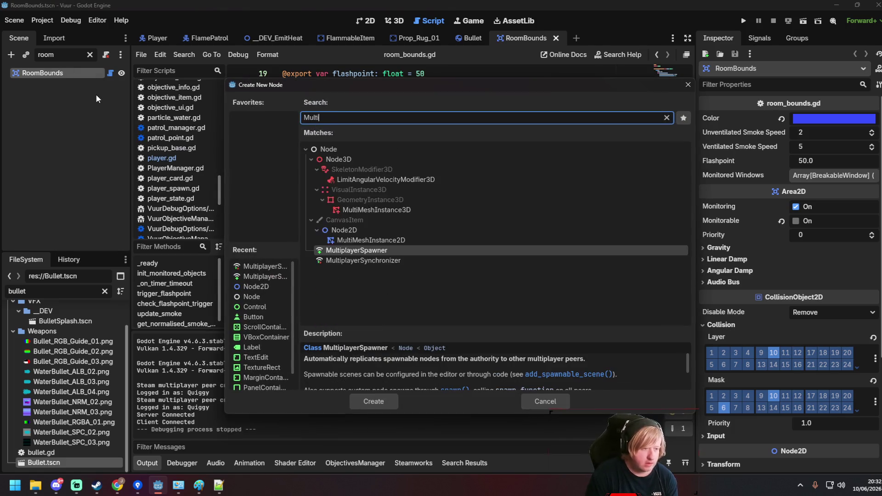
{"action": "key", "text": "Down"}
{"action": "key", "text": "Return"}
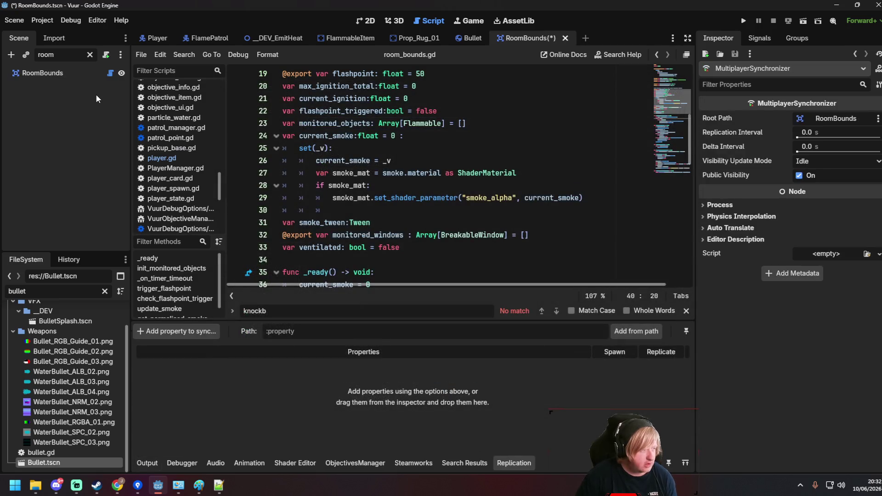
{"action": "left_click", "coordinate": [91, 55]}
{"action": "key", "text": "ctrl+s"}
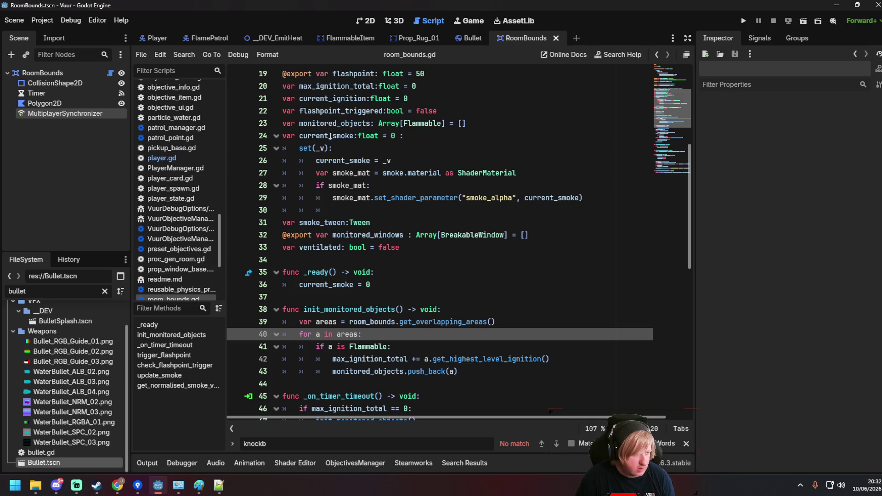
{"action": "left_click_drag", "start_coordinate": [299, 136], "coordinate": [354, 136]}
{"action": "left_click", "coordinate": [354, 136]}
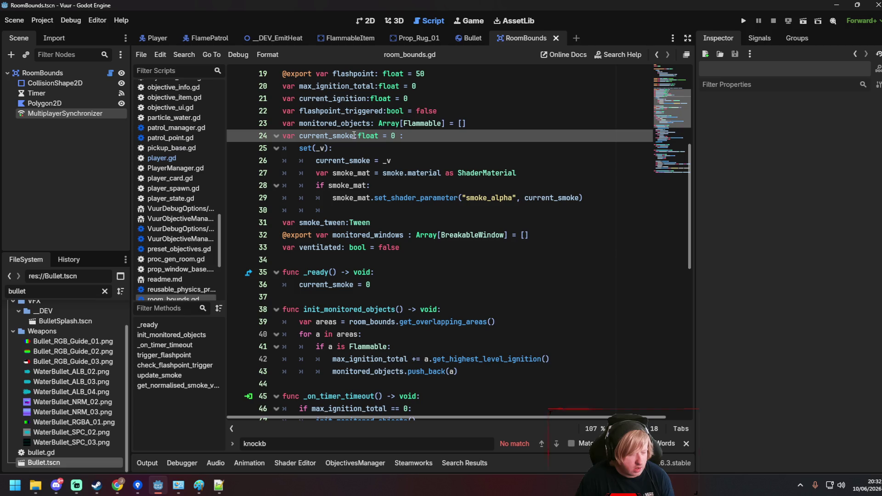
{"action": "scroll", "coordinate": [404, 245], "scroll_direction": "down", "scroll_amount": 4}
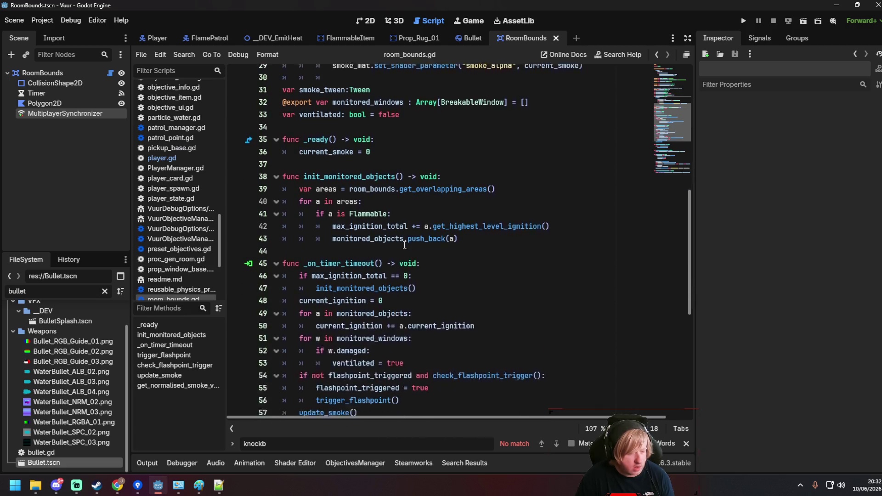
{"action": "scroll", "coordinate": [404, 246], "scroll_direction": "down", "scroll_amount": 1}
{"action": "scroll", "coordinate": [404, 245], "scroll_direction": "up", "scroll_amount": 5}
{"action": "scroll", "coordinate": [404, 244], "scroll_direction": "down", "scroll_amount": 5}
{"action": "scroll", "coordinate": [403, 244], "scroll_direction": "down", "scroll_amount": 3}
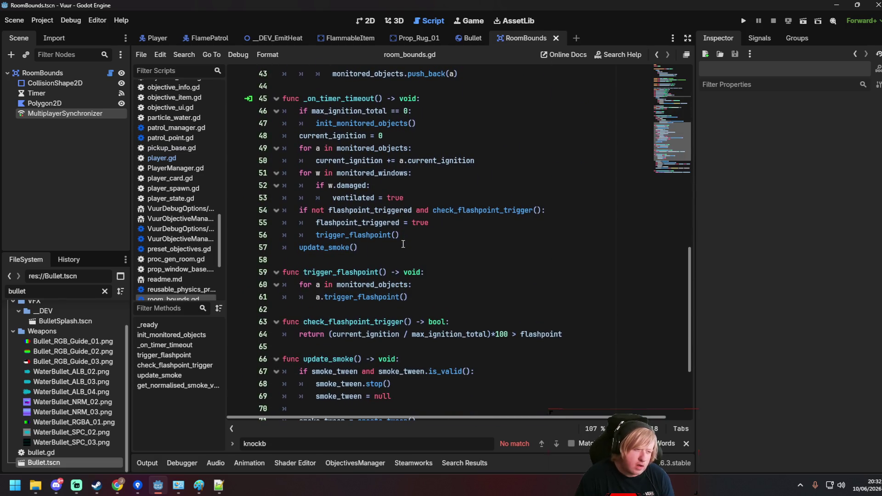
{"action": "scroll", "coordinate": [402, 244], "scroll_direction": "down", "scroll_amount": 1}
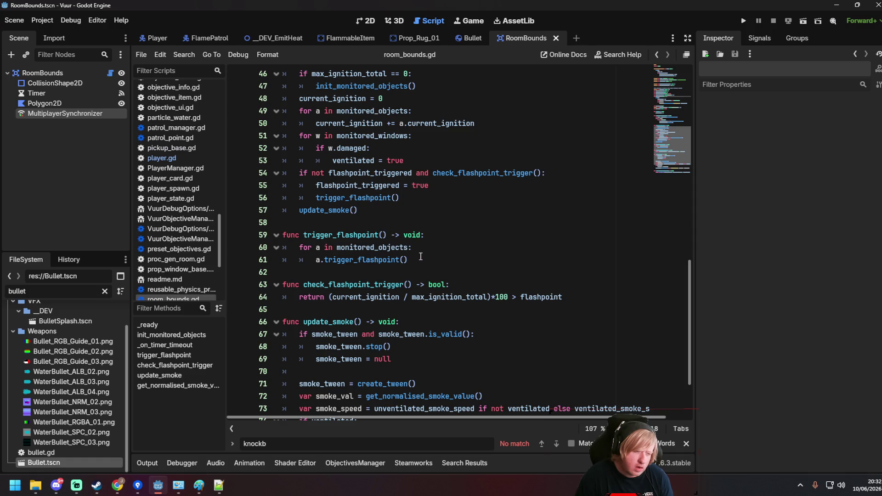
{"action": "left_click", "coordinate": [420, 257]}
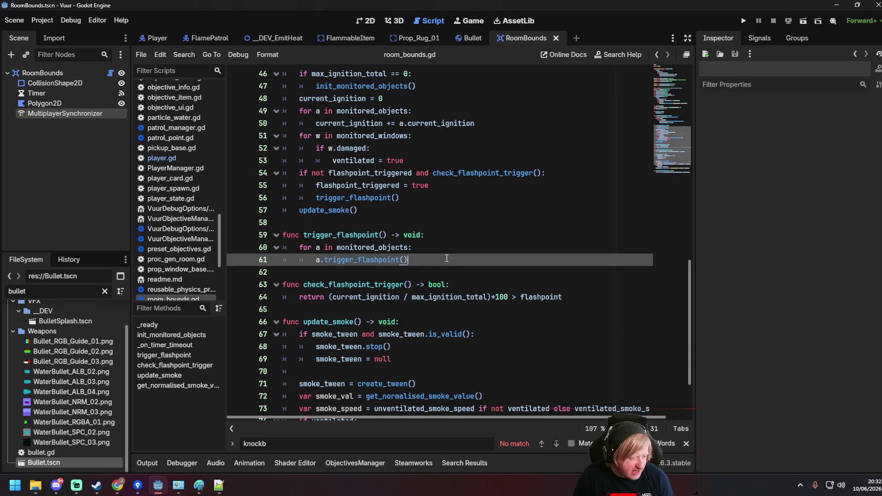
{"action": "scroll", "coordinate": [446, 259], "scroll_direction": "down", "scroll_amount": 2}
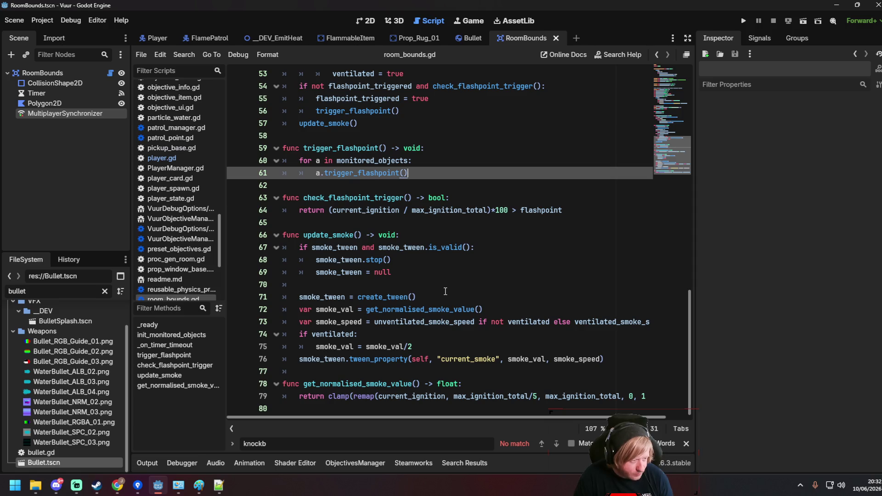
{"action": "double_click", "coordinate": [308, 235]}
{"action": "key", "text": "ctrl+d"}
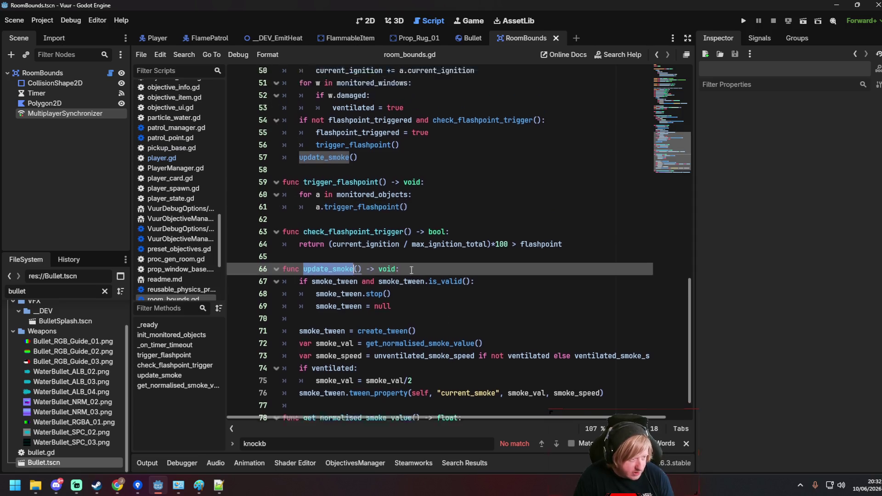
{"action": "scroll", "coordinate": [412, 272], "scroll_direction": "up", "scroll_amount": 6}
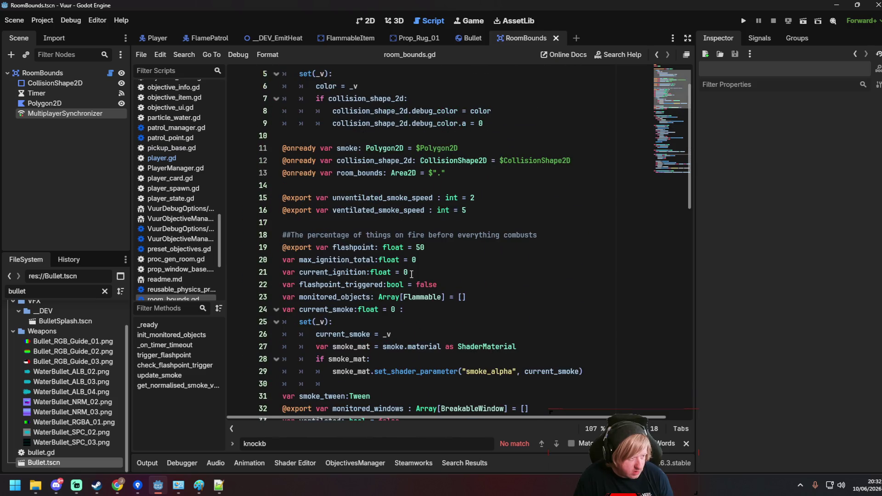
{"action": "scroll", "coordinate": [407, 282], "scroll_direction": "down", "scroll_amount": 7}
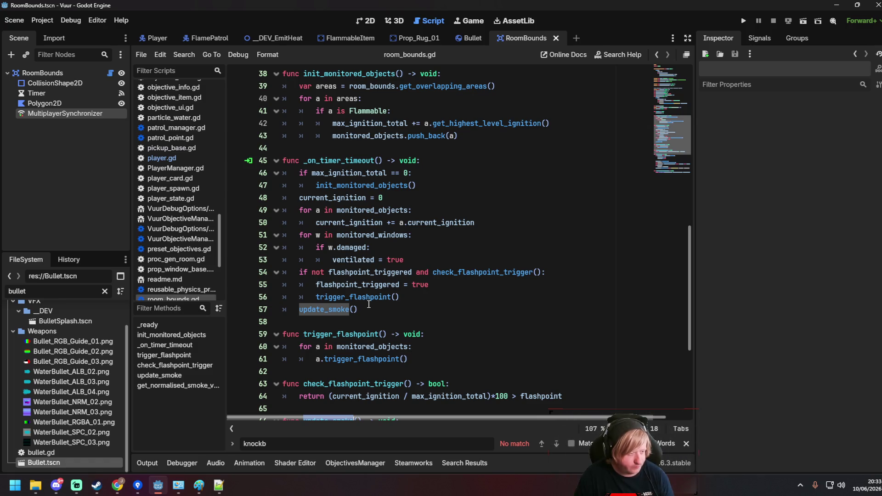
{"action": "scroll", "coordinate": [368, 304], "scroll_direction": "up", "scroll_amount": 10}
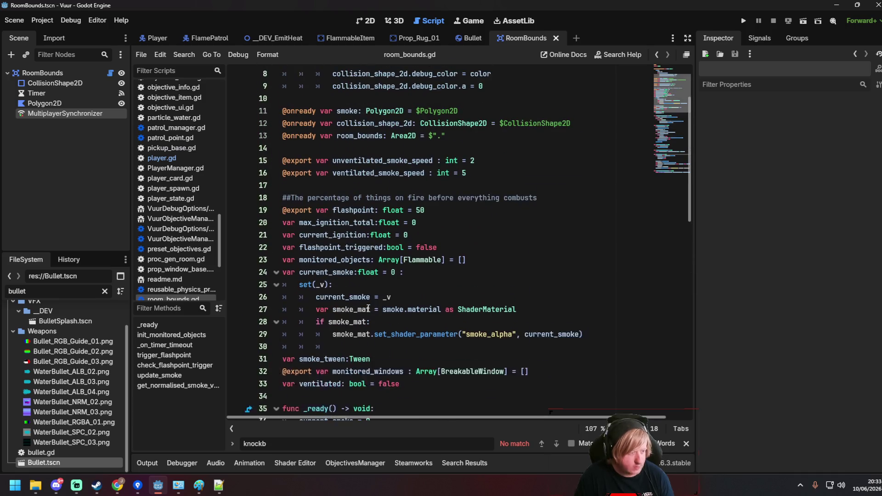
{"action": "scroll", "coordinate": [368, 308], "scroll_direction": "down", "scroll_amount": 5}
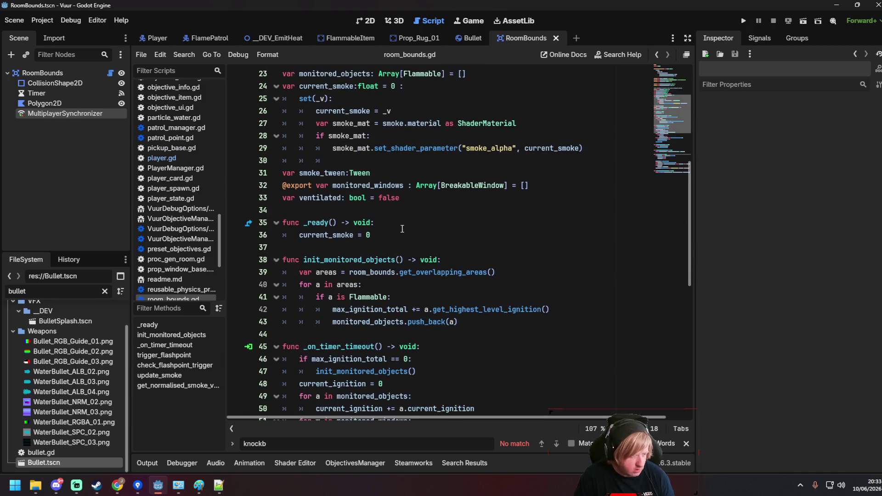
{"action": "scroll", "coordinate": [403, 225], "scroll_direction": "up", "scroll_amount": 4}
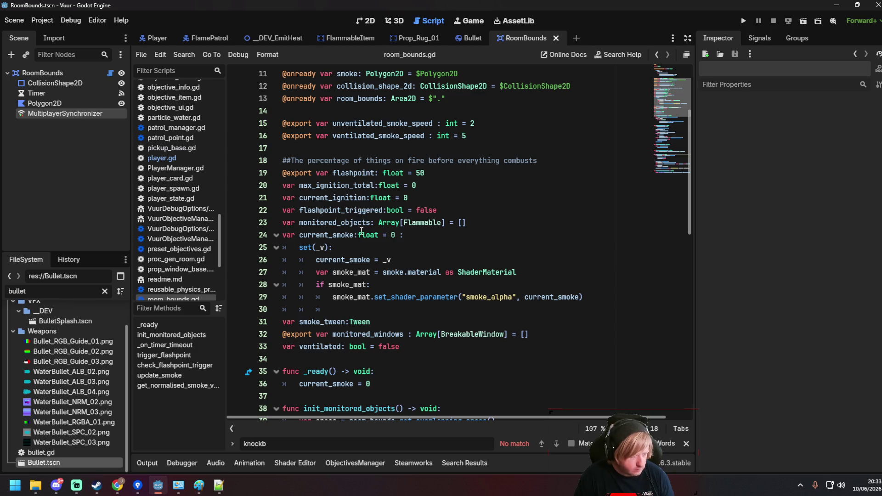
{"action": "left_click", "coordinate": [497, 221]}
{"action": "key", "text": "Return"}
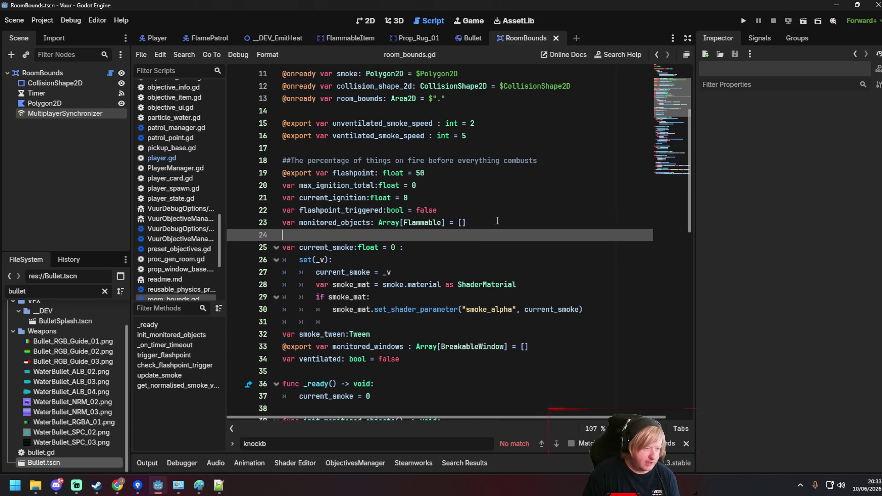
{"action": "key", "text": "Return"}
{"action": "type", "text": "@:"}
{"action": "type", "text": "ort"}
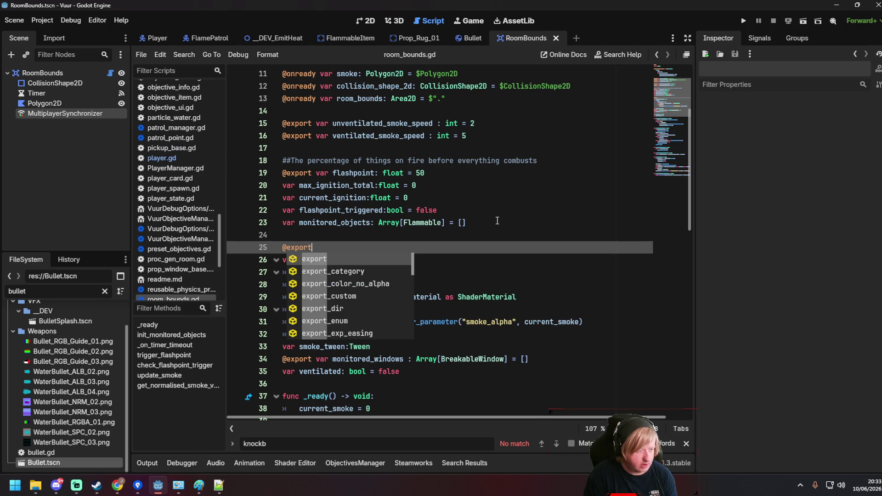
{"action": "type", "text": "_"}
{"action": "key", "text": "Return"}
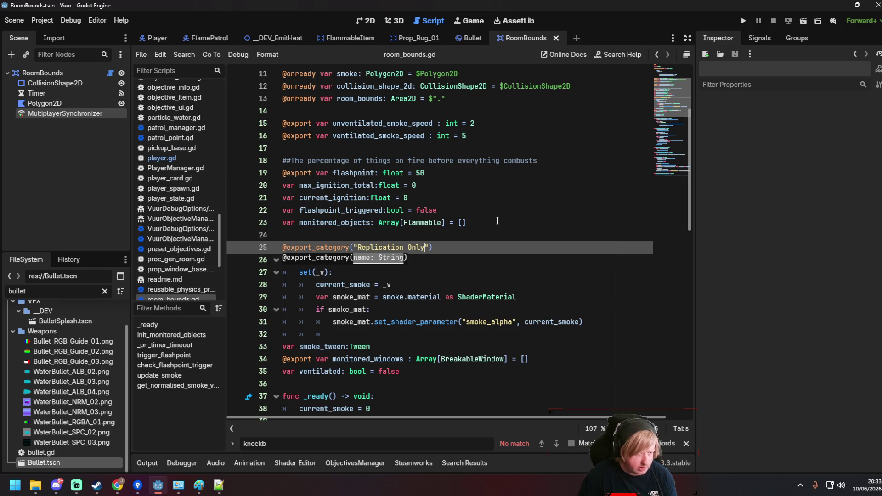
{"action": "key", "text": "Down"}
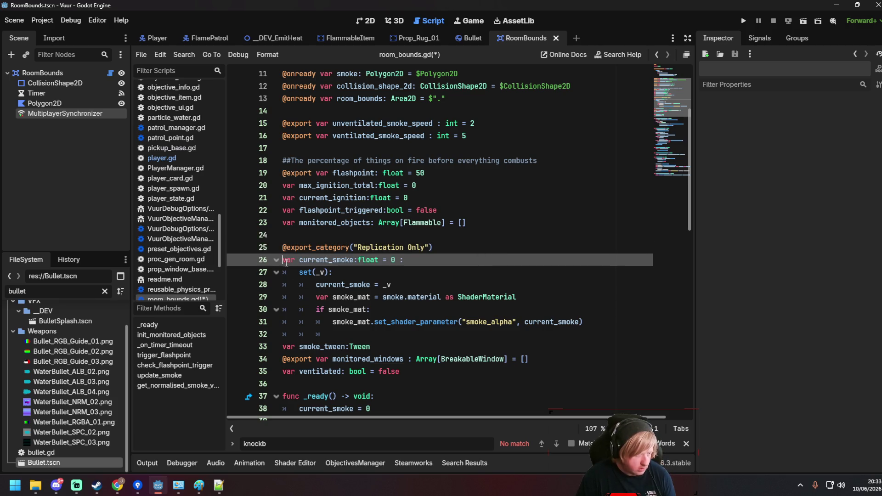
{"action": "type", "text": "@export"}
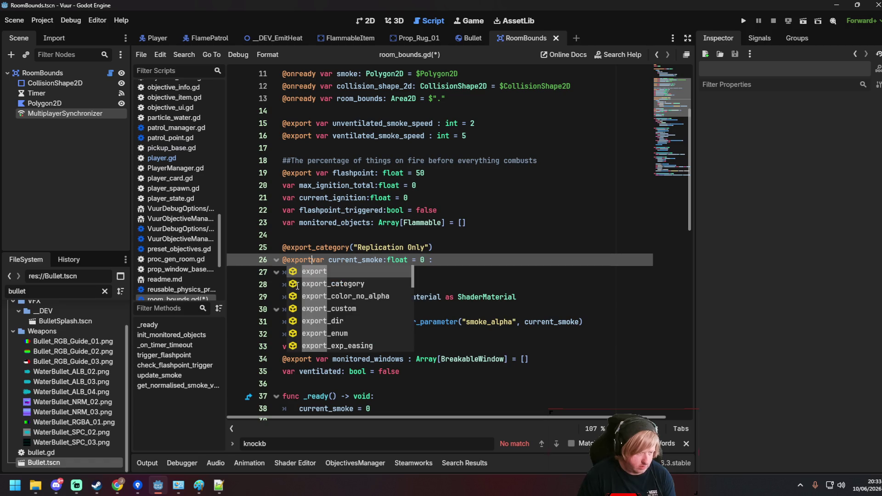
{"action": "left_click", "coordinate": [303, 272]}
{"action": "left_click", "coordinate": [568, 322]}
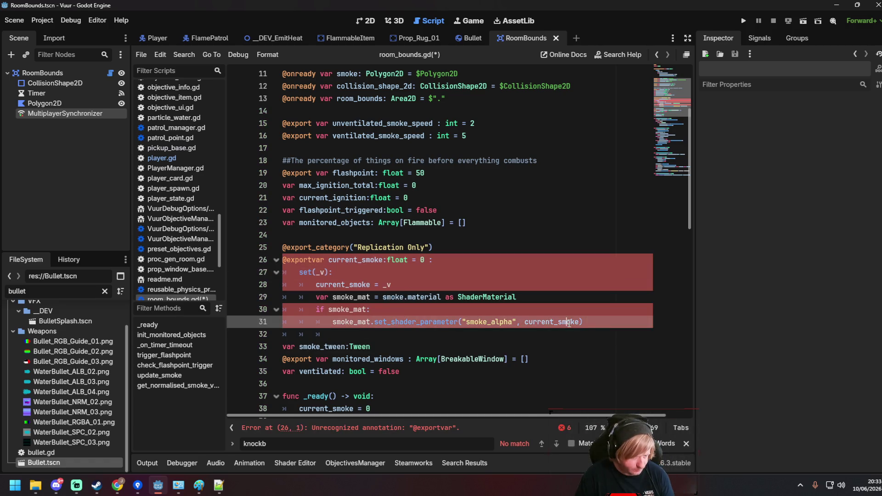
{"action": "left_click", "coordinate": [310, 260]}
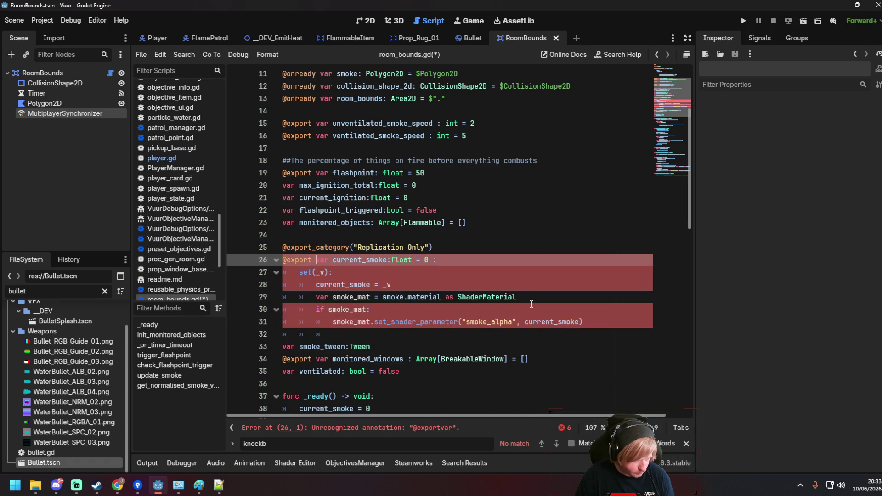
Move the category and current_smoke block to below the ventilated declaration
{"action": "mouse_move", "coordinate": [582, 321]}
{"action": "left_mouse_down"}
{"action": "mouse_move", "coordinate": [524, 321]}
{"action": "mouse_move", "coordinate": [245, 242]}
{"action": "left_mouse_up"}
{"action": "key", "text": "ctrl+x"}
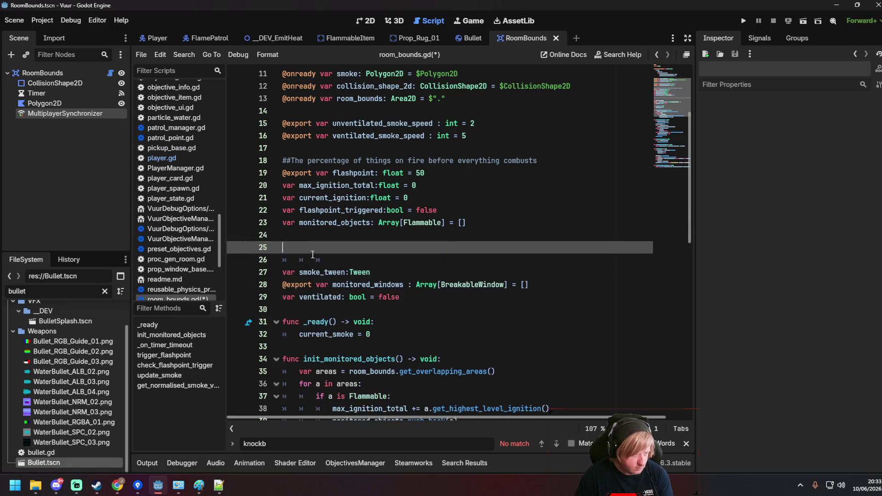
{"action": "key", "text": "BackSpace"}
{"action": "key", "text": "BackSpace"}
{"action": "left_click", "coordinate": [417, 278]}
{"action": "key", "text": "Return"}
{"action": "key", "text": "Return"}
{"action": "key", "text": "ctrl+v"}
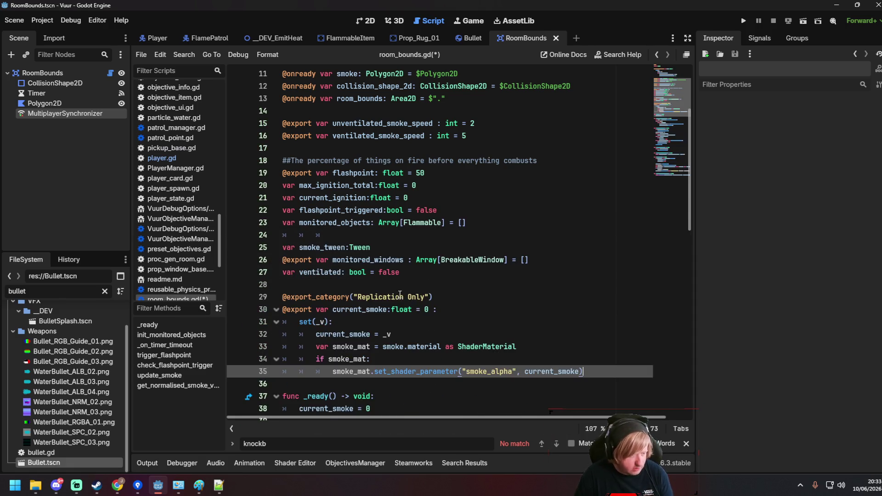
{"action": "scroll", "coordinate": [399, 297], "scroll_direction": "down", "scroll_amount": 2}
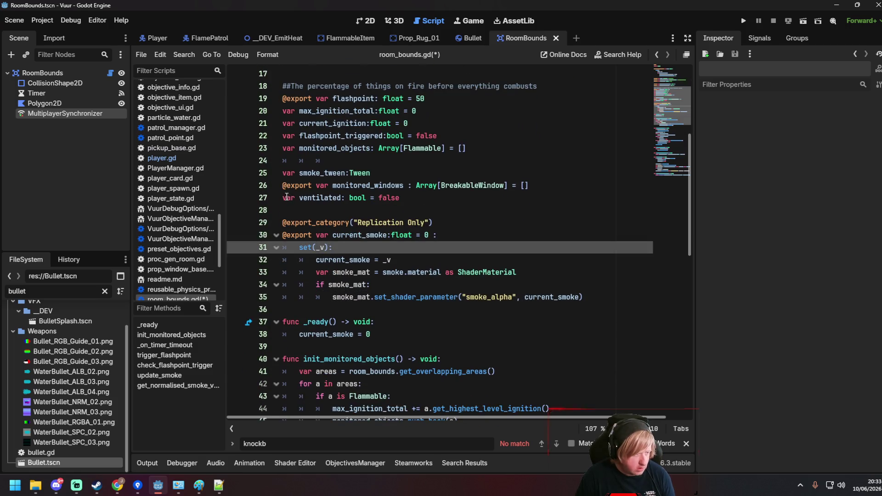
Export ventilated, move it directly under the category line, and save room_bounds.gd
{"action": "left_click", "coordinate": [283, 197]}
{"action": "type", "text": "@export"}
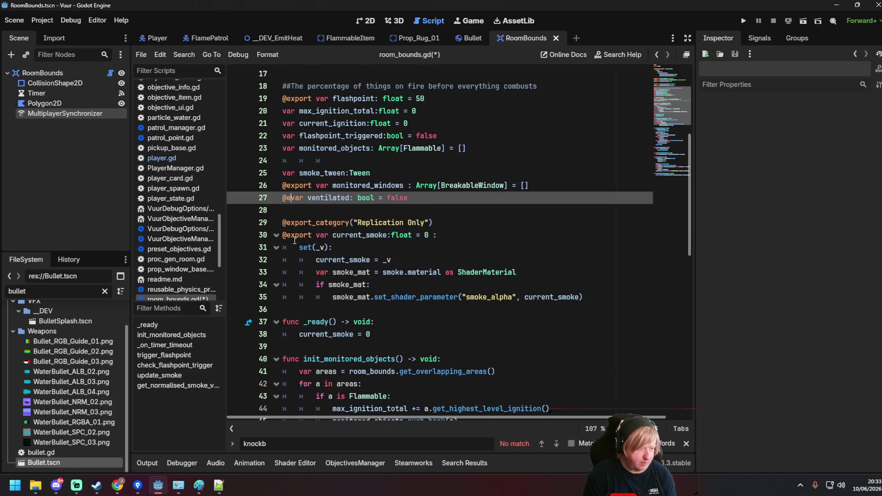
{"action": "key", "text": "shift+Home"}
{"action": "key", "text": "ctrl+x"}
{"action": "key", "text": "BackSpace"}
{"action": "left_click", "coordinate": [449, 210]}
{"action": "key", "text": "Return"}
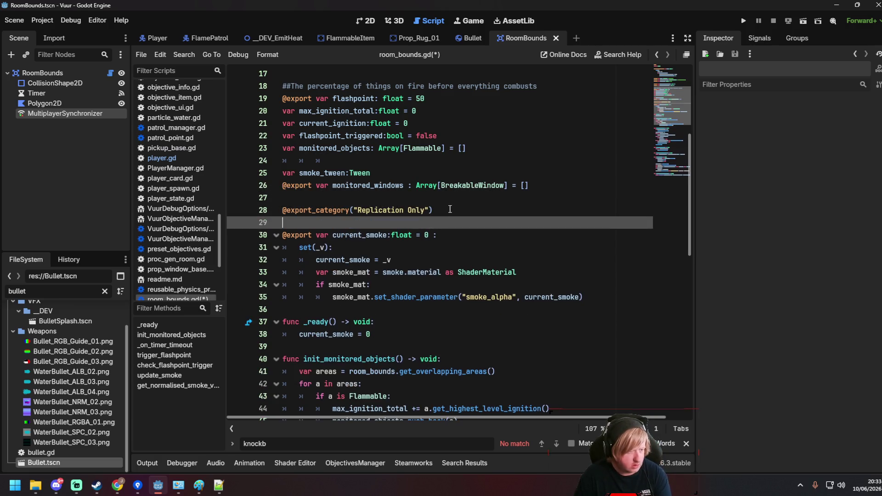
{"action": "key", "text": "ctrl+v"}
{"action": "key", "text": "ctrl+s"}
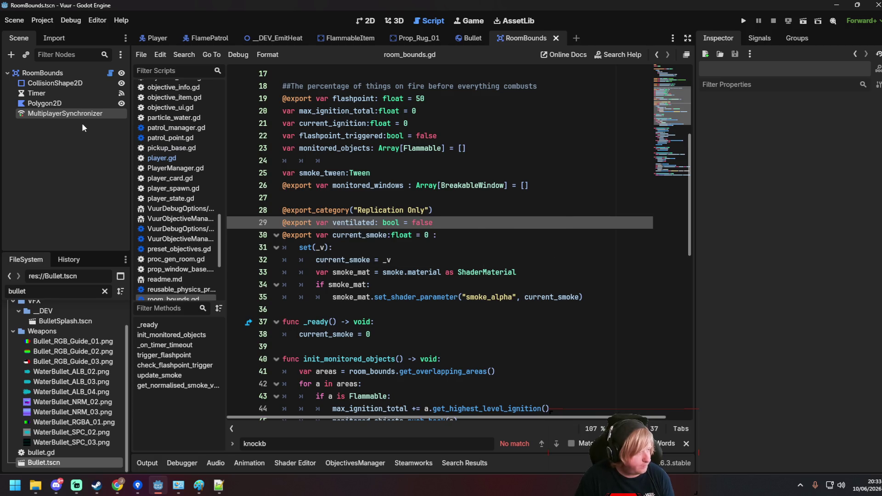
{"action": "left_click", "coordinate": [82, 115]}
Add RoomBounds:current_smoke to the replicated properties with its Replicate mode set to On Change
{"action": "left_click", "coordinate": [174, 331]}
{"action": "double_click", "coordinate": [423, 115]}
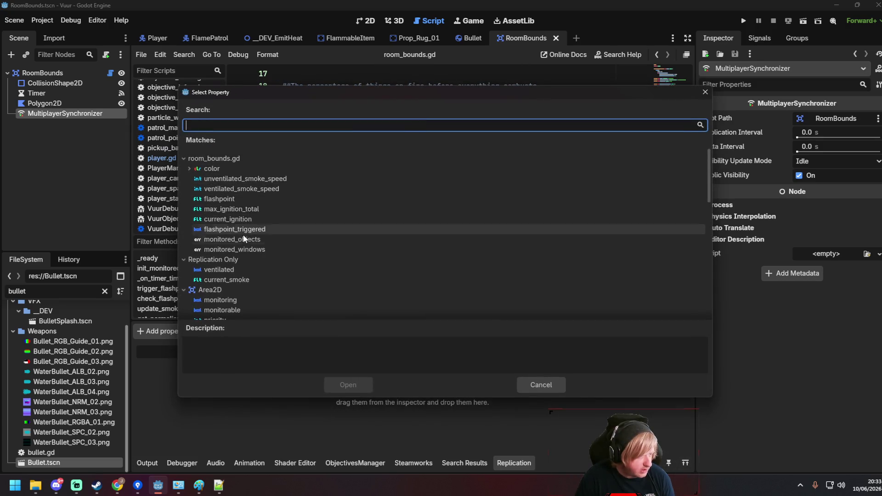
{"action": "left_click", "coordinate": [247, 273]}
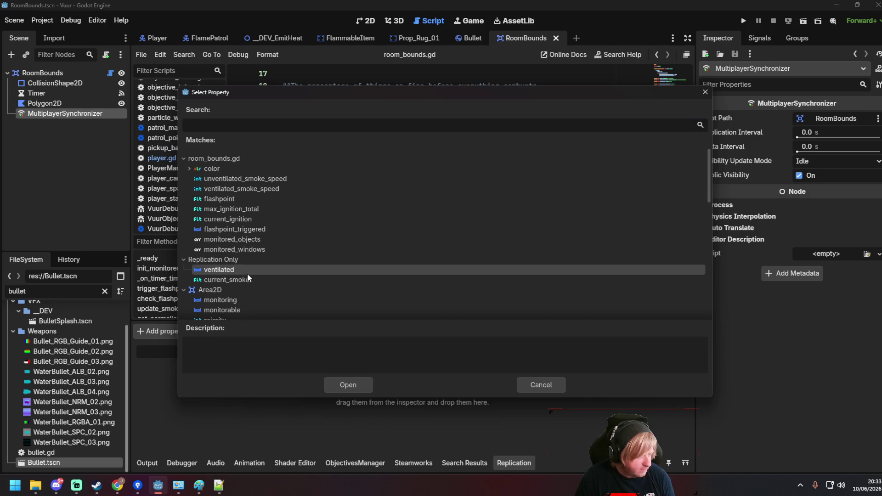
{"action": "double_click", "coordinate": [246, 280]}
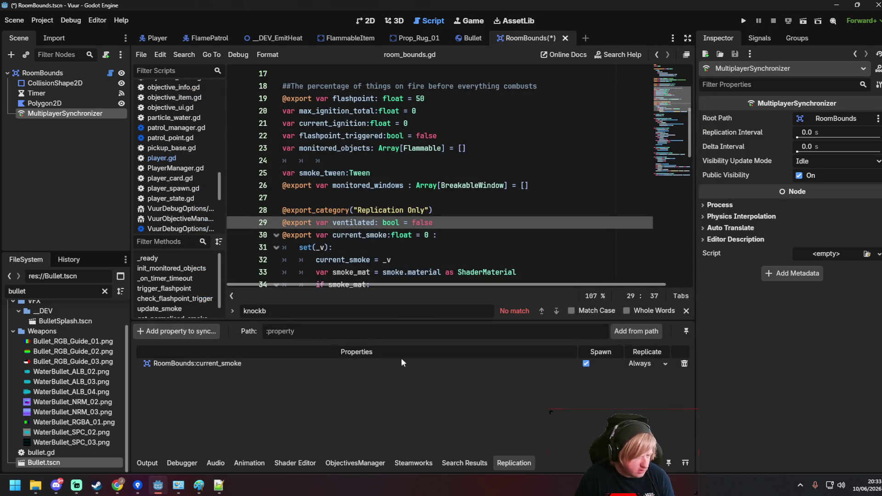
{"action": "left_click", "coordinate": [645, 366]}
{"action": "left_click", "coordinate": [646, 399]}
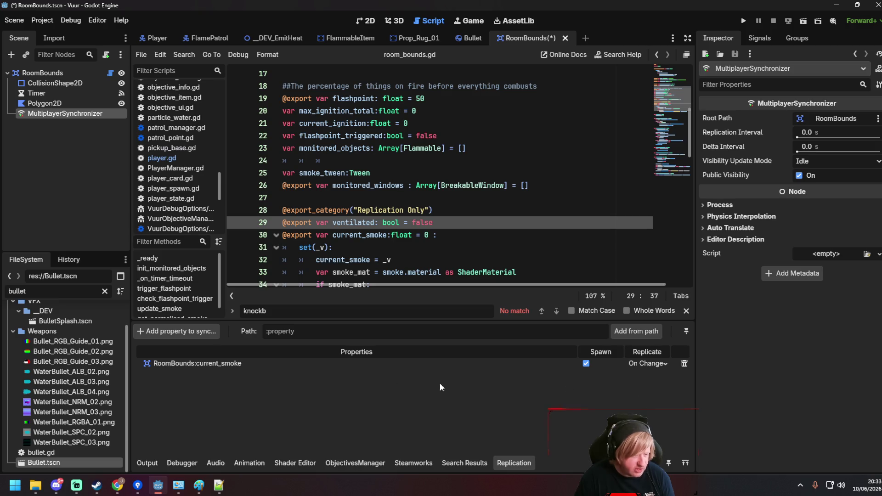
Add RoomBounds:ventilated, also replicated On Change, and save the scene
{"action": "left_click", "coordinate": [145, 331]}
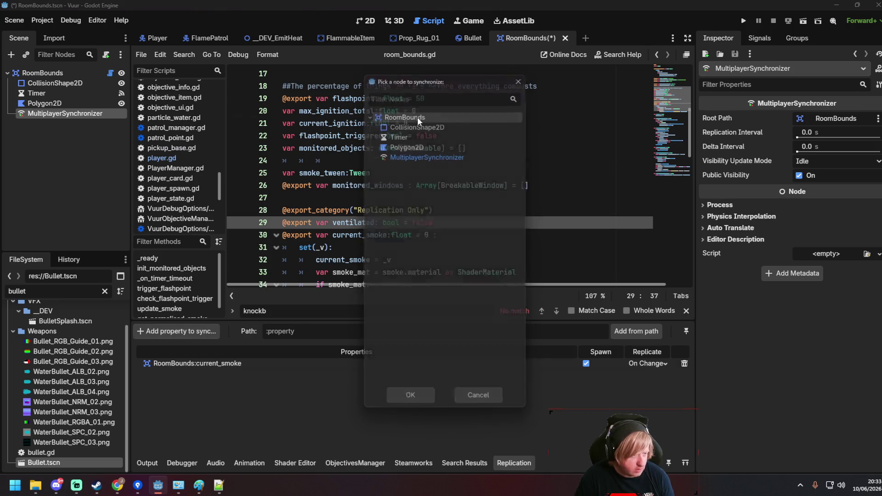
{"action": "double_click", "coordinate": [416, 117]}
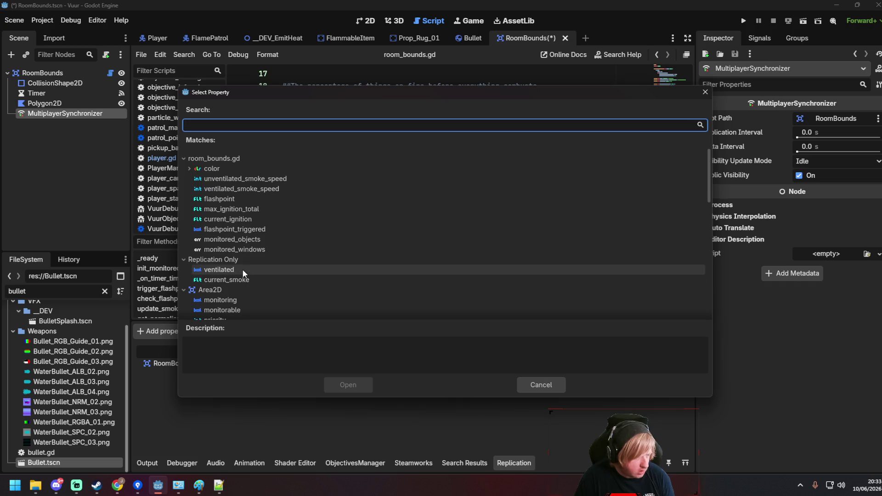
{"action": "double_click", "coordinate": [219, 270]}
{"action": "left_click", "coordinate": [665, 374]}
{"action": "left_click", "coordinate": [652, 408]}
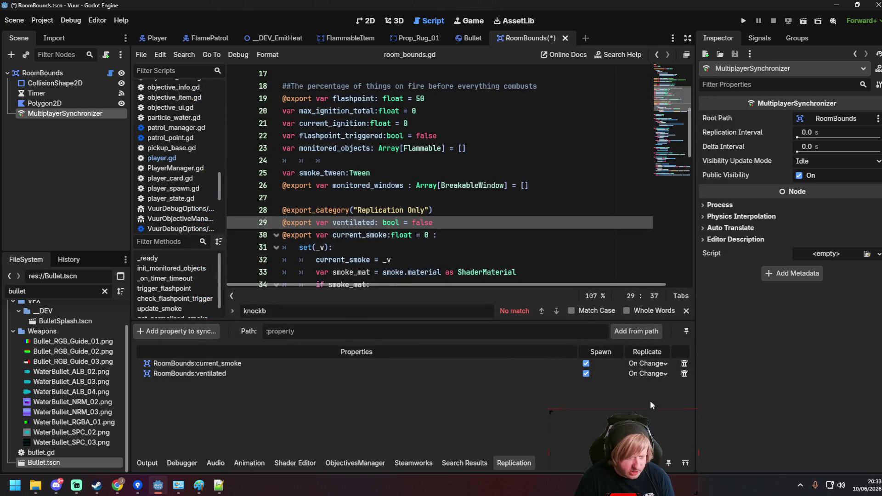
{"action": "left_click", "coordinate": [437, 146]}
{"action": "key", "text": "ctrl+s"}
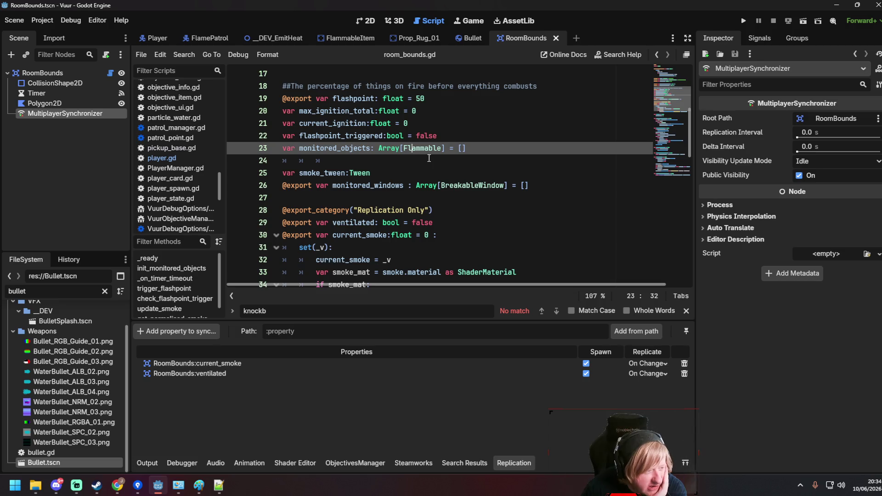
{"action": "left_click", "coordinate": [416, 173]}
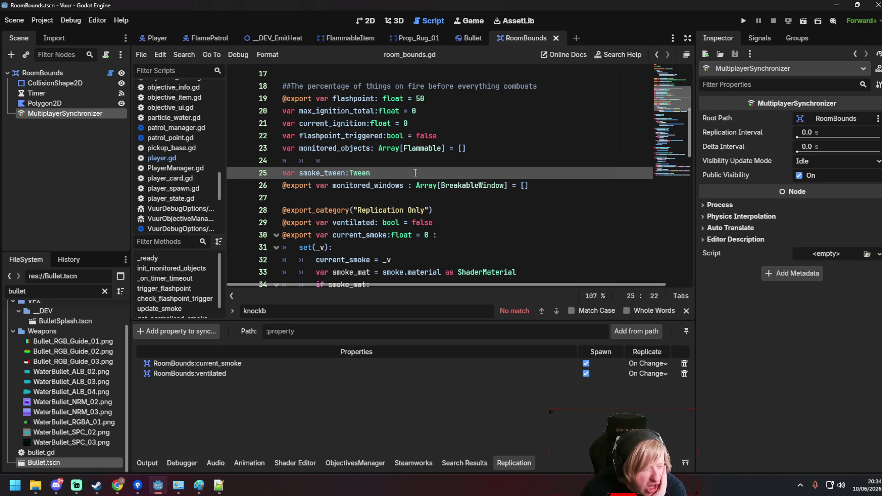
{"action": "scroll", "coordinate": [414, 181], "scroll_direction": "down", "scroll_amount": 2}
{"action": "scroll", "coordinate": [414, 181], "scroll_direction": "down", "scroll_amount": 1}
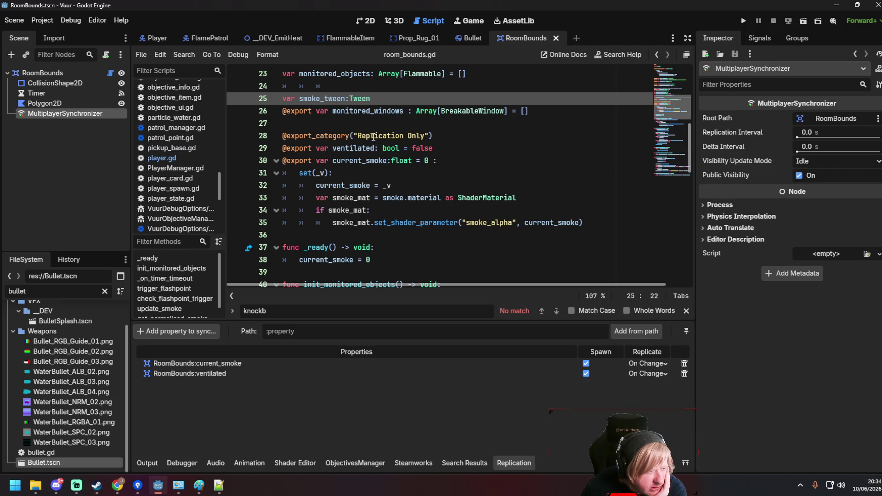
{"action": "double_click", "coordinate": [339, 160]}
{"action": "left_click", "coordinate": [448, 161]}
{"action": "double_click", "coordinate": [336, 160]}
{"action": "left_click", "coordinate": [477, 163]}
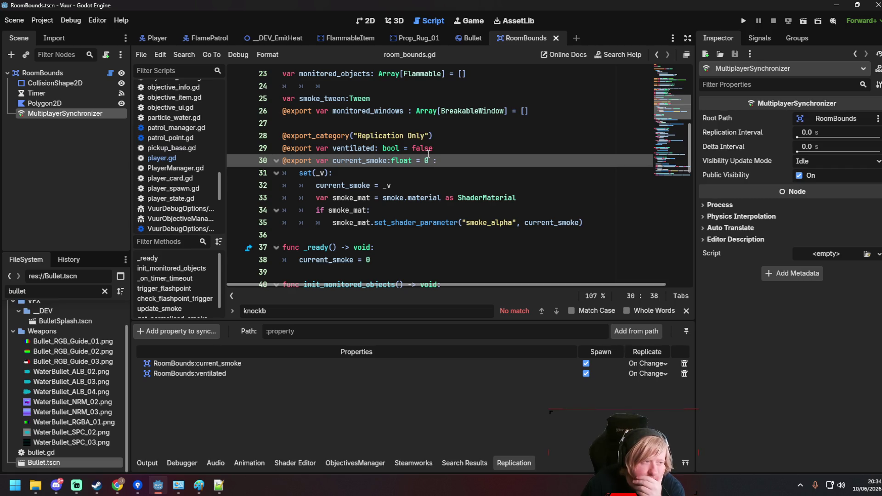
{"action": "scroll", "coordinate": [427, 154], "scroll_direction": "up", "scroll_amount": 2}
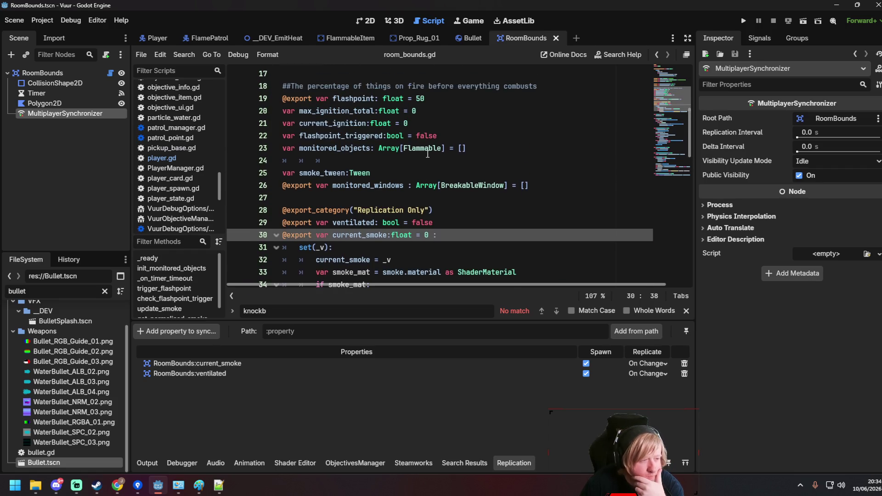
{"action": "scroll", "coordinate": [401, 179], "scroll_direction": "down", "scroll_amount": 1}
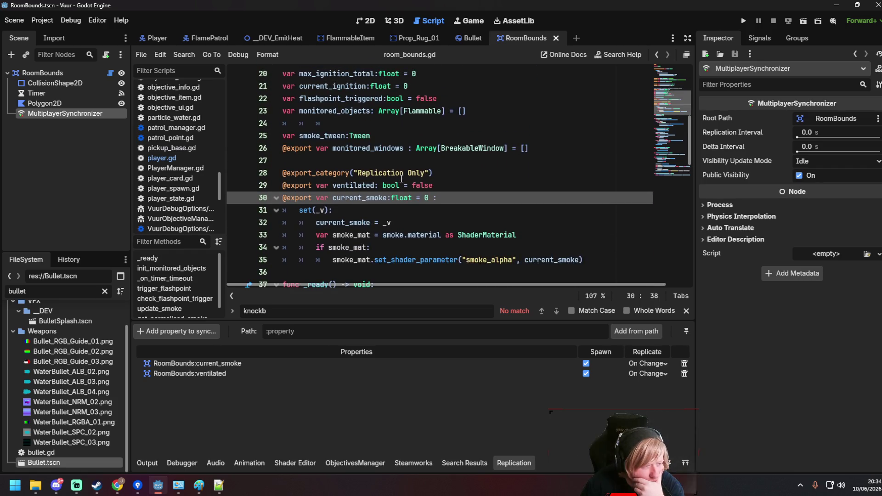
{"action": "scroll", "coordinate": [401, 178], "scroll_direction": "down", "scroll_amount": 4}
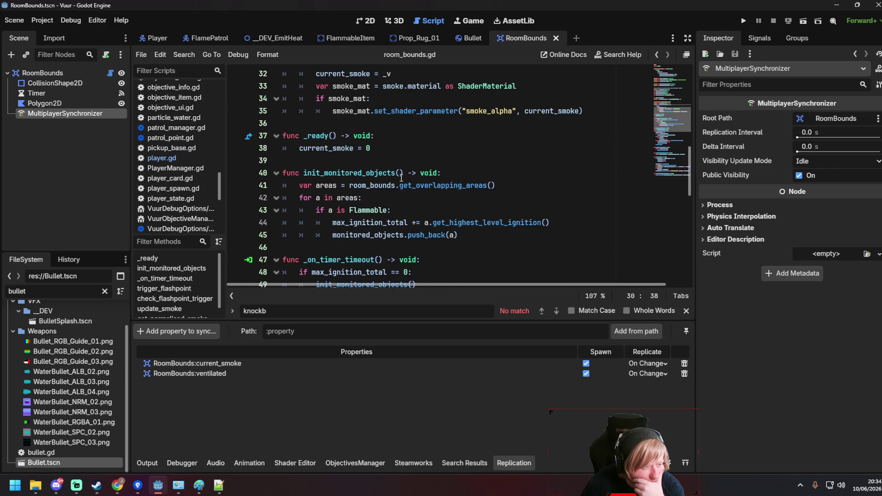
{"action": "scroll", "coordinate": [401, 176], "scroll_direction": "down", "scroll_amount": 5}
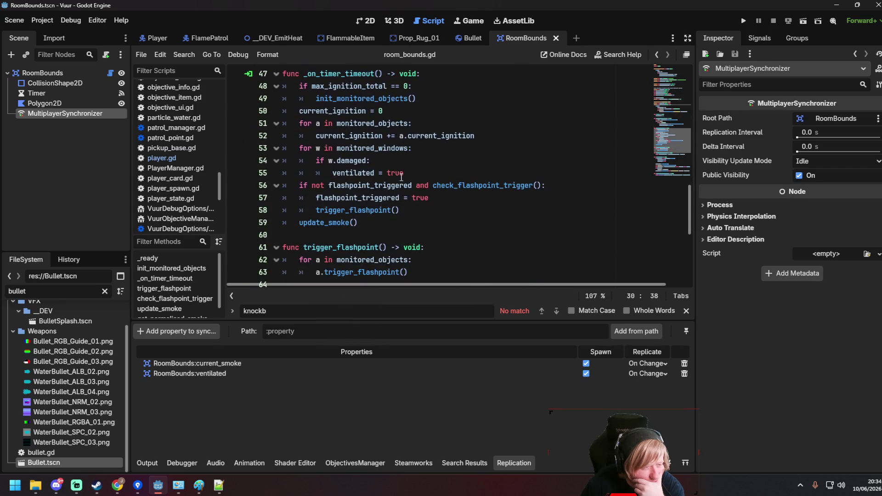
{"action": "scroll", "coordinate": [401, 177], "scroll_direction": "up", "scroll_amount": 5}
{"action": "scroll", "coordinate": [400, 177], "scroll_direction": "up", "scroll_amount": 6}
{"action": "scroll", "coordinate": [418, 151], "scroll_direction": "down", "scroll_amount": 3}
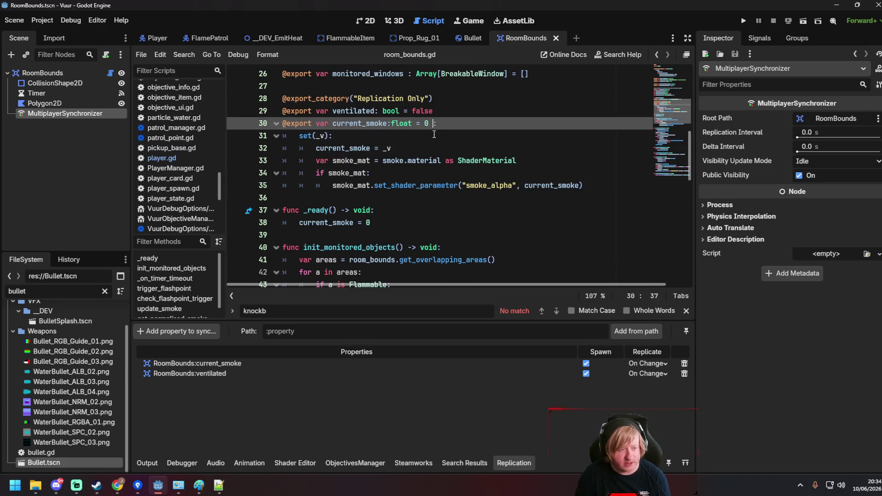
{"action": "key", "text": "F6"}
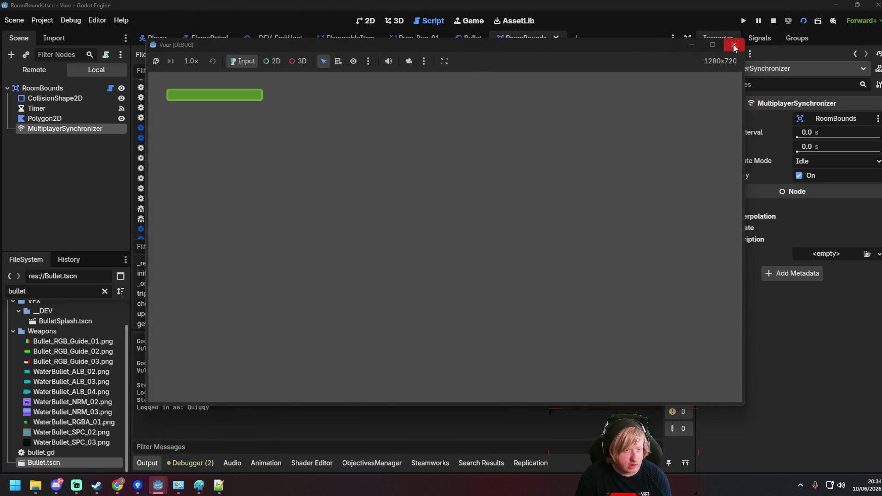
Stop the current run and launch _DEV_EmitHeat as two debug games, one hosting and one joining
{"action": "left_click", "coordinate": [734, 44]}
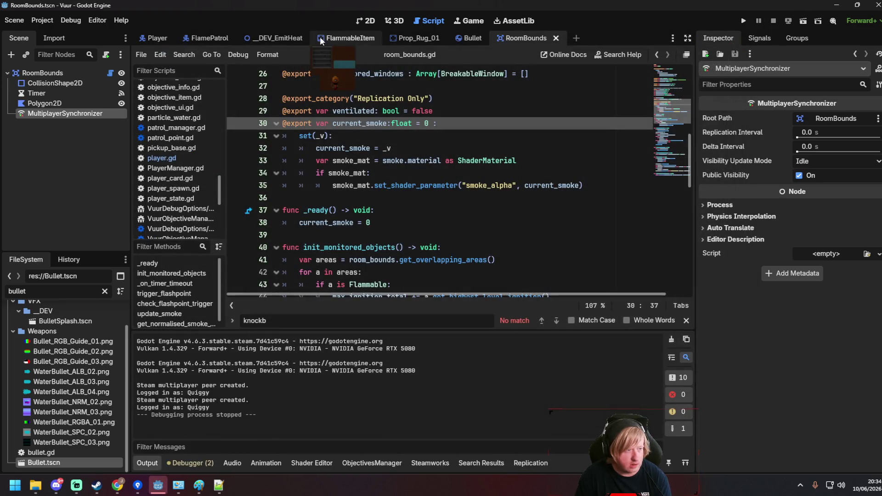
{"action": "left_click", "coordinate": [290, 37]}
{"action": "key", "text": "F6"}
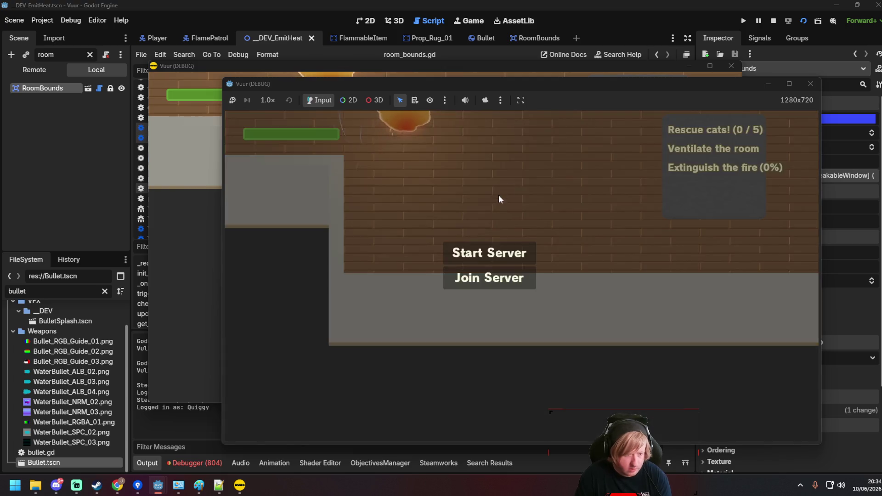
{"action": "left_click", "coordinate": [489, 253]}
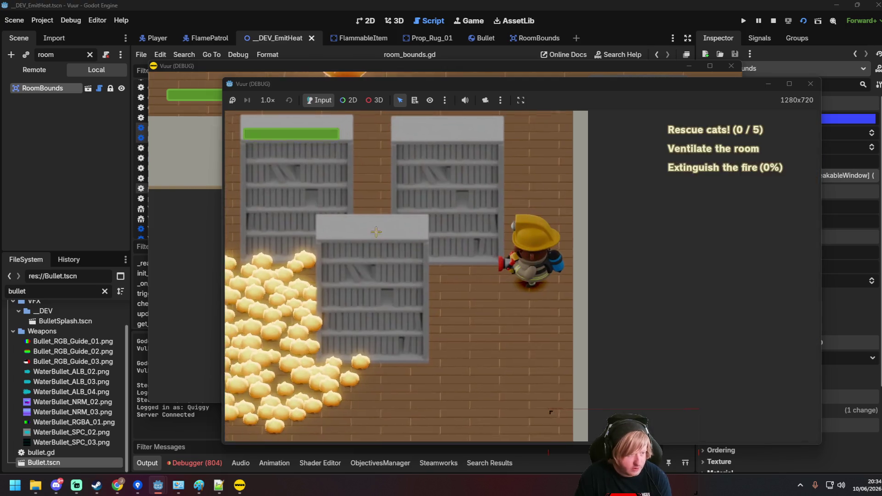
{"action": "left_click", "coordinate": [189, 206]}
{"action": "left_click", "coordinate": [384, 233]}
Walk the firefighter right and up among the bookshelves, then switch between game windows
{"action": "key", "text": "s"}
{"action": "key", "text": "d"}
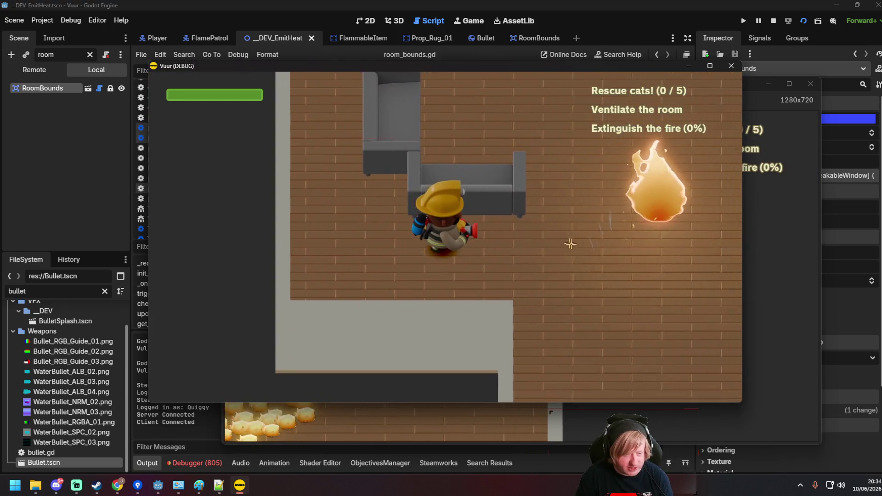
{"action": "key", "text": "d"}
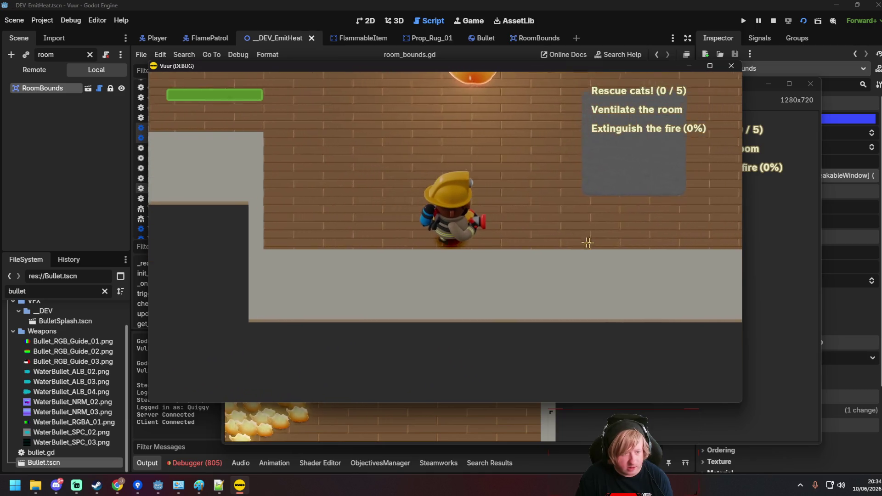
{"action": "key", "text": "w"}
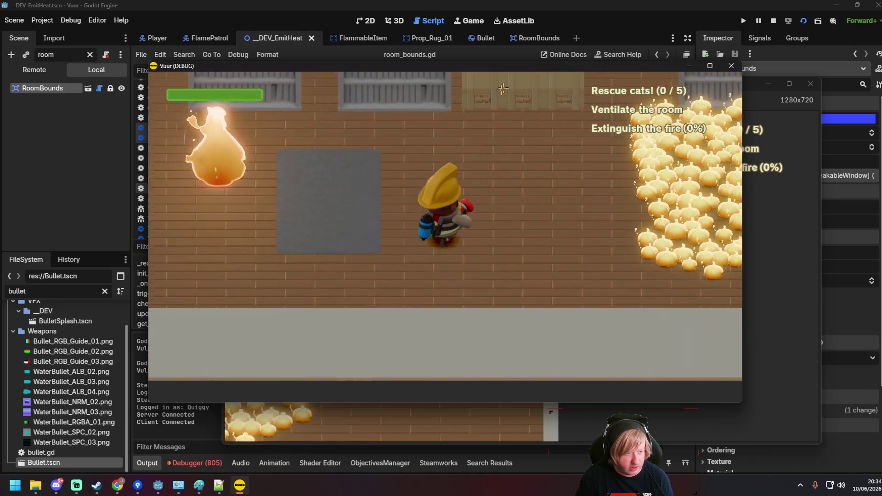
{"action": "left_click", "coordinate": [767, 231]}
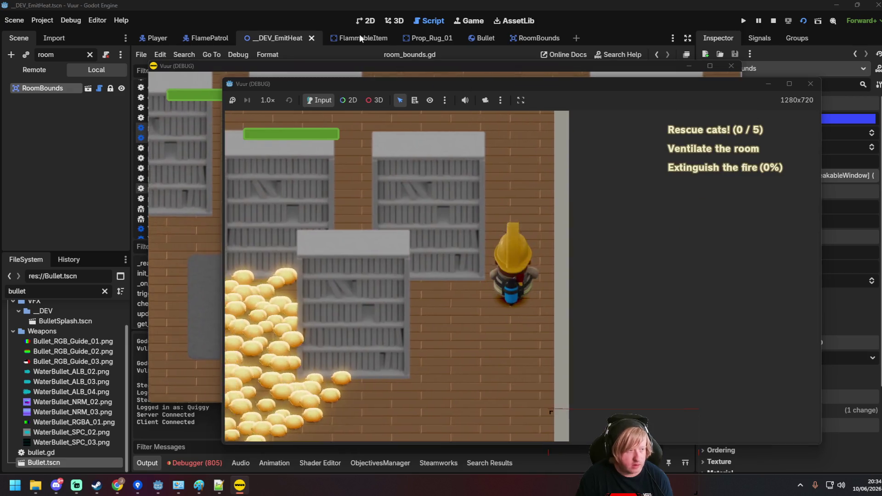
{"action": "key", "text": "alt+Tab"}
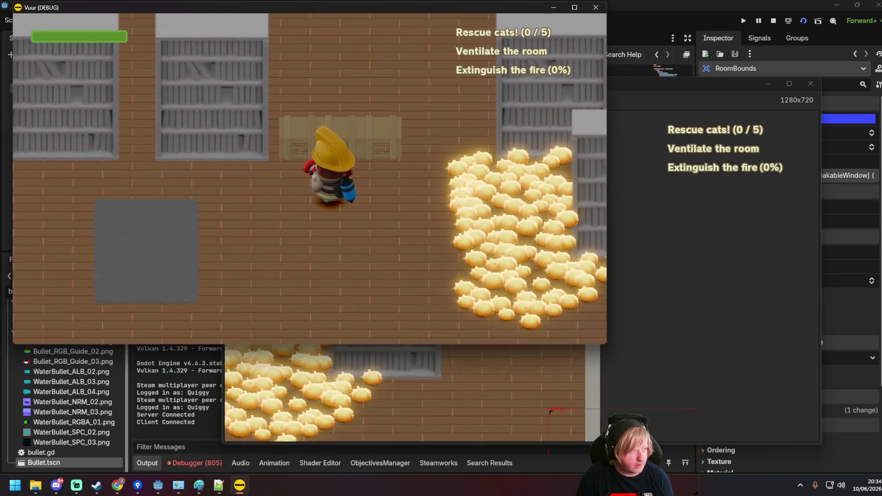
Drag the second Vuur (DEBUG) window to the right so both games sit side by side
{"action": "key", "text": "d"}
{"action": "left_click", "coordinate": [605, 90]}
{"action": "mouse_move", "coordinate": [604, 90]}
{"action": "left_mouse_down"}
{"action": "mouse_move", "coordinate": [881, 92]}
{"action": "mouse_move", "coordinate": [833, 82]}
{"action": "mouse_move", "coordinate": [788, 94]}
{"action": "left_mouse_up"}
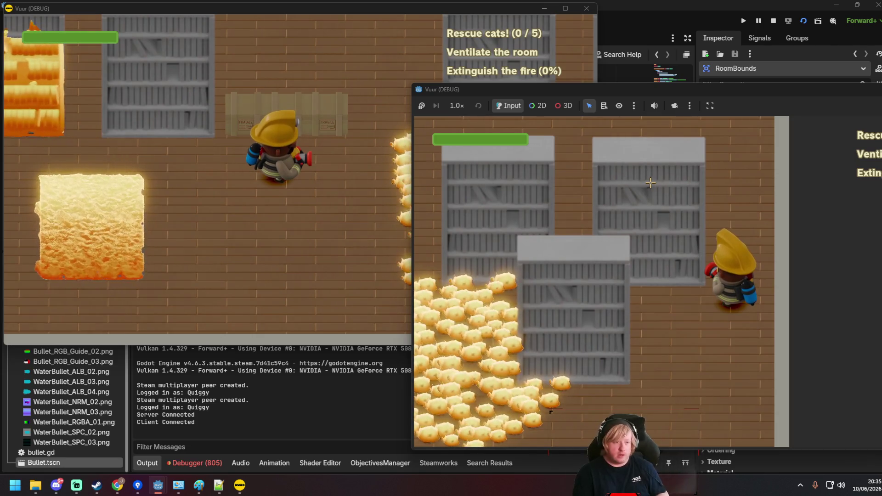
{"action": "left_click_drag", "start_coordinate": [572, 93], "coordinate": [484, 89]}
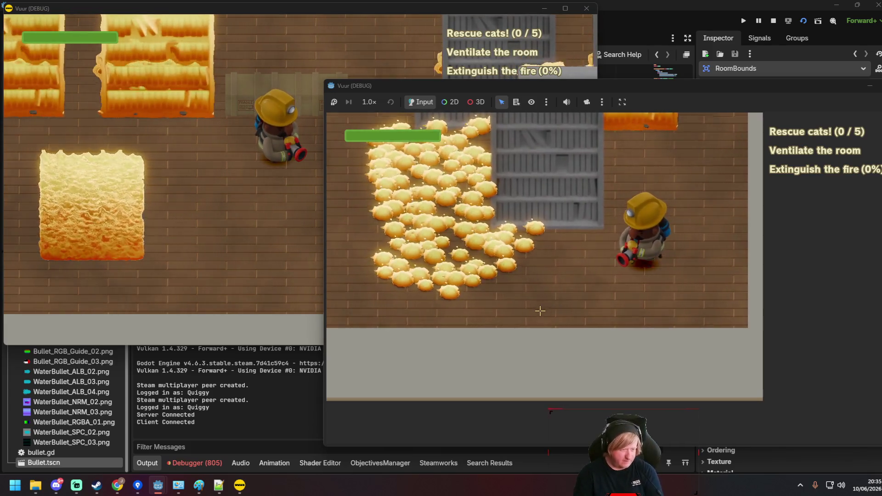
Walk the firefighter down, then up-left until it stands beside the other player
{"action": "key", "text": "s"}
{"action": "key", "text": "w"}
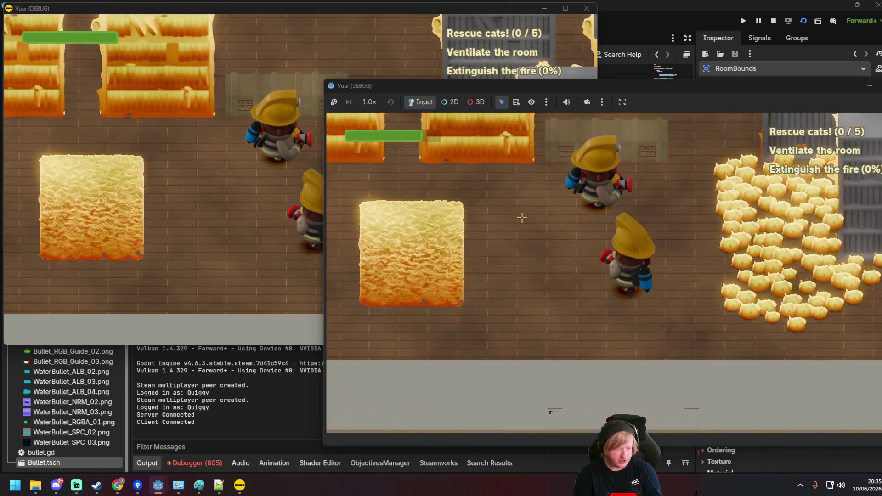
{"action": "key", "text": "w"}
{"action": "key", "text": "a"}
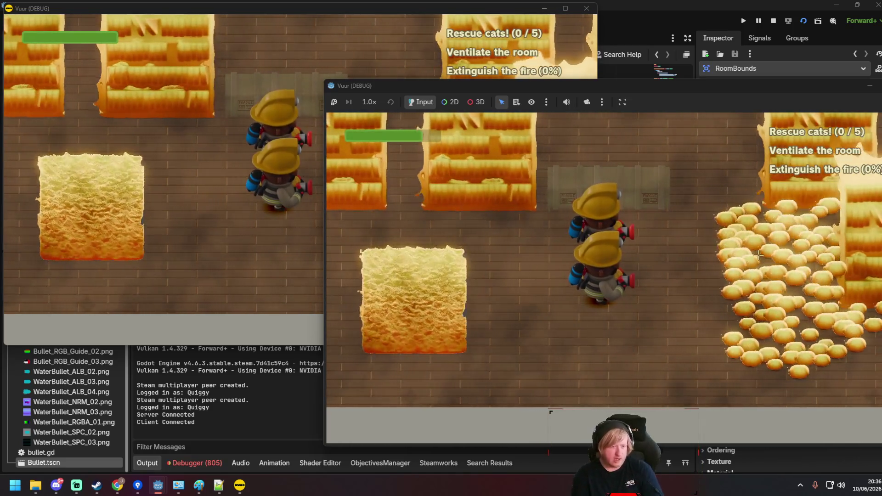
Spray water across the burning shelves and block while moving the firefighter
{"action": "key", "text": "a"}
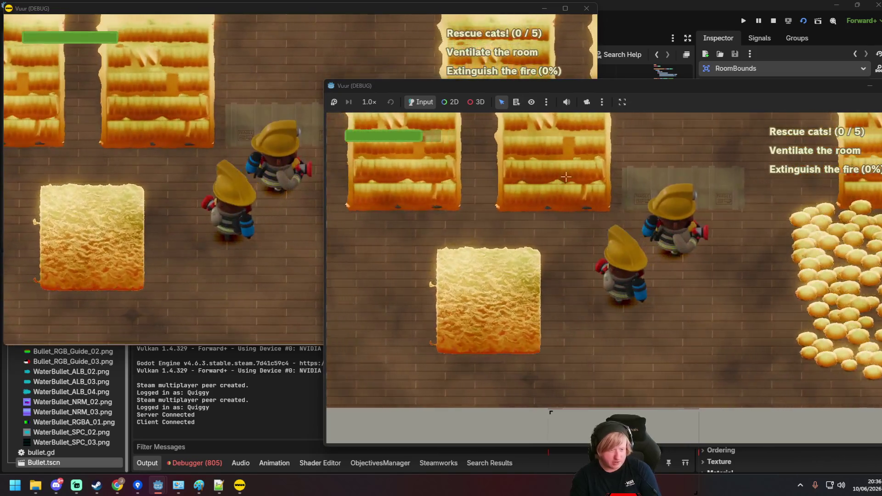
{"action": "left_click", "coordinate": [575, 172]}
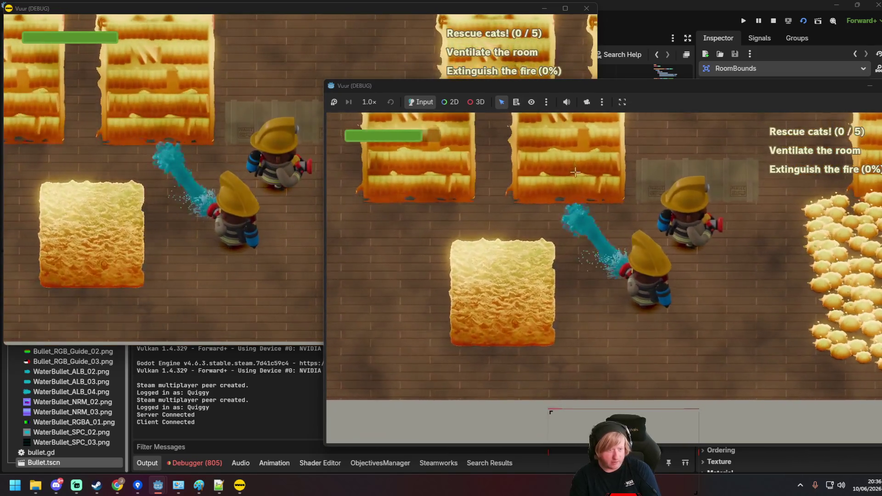
{"action": "key", "text": "d"}
{"action": "key", "text": "w"}
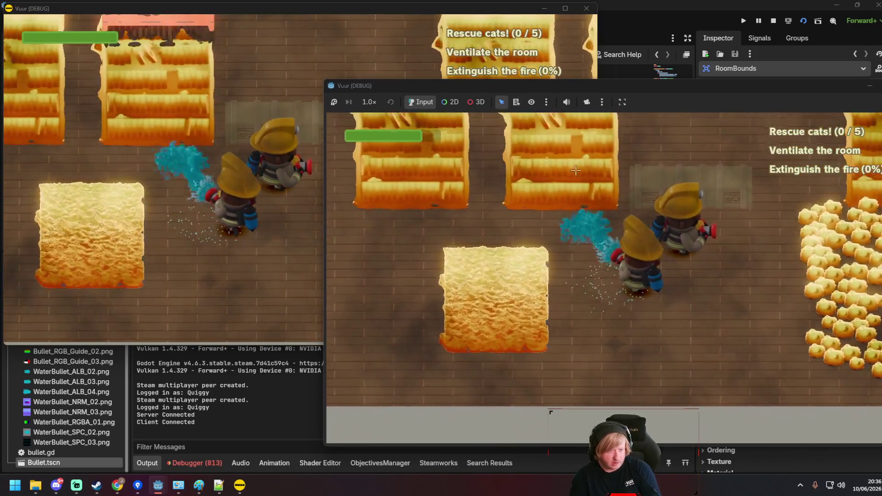
{"action": "key", "text": "w"}
{"action": "mouse_move", "coordinate": [577, 170]}
{"action": "left_mouse_down"}
{"action": "mouse_move", "coordinate": [565, 193]}
{"action": "mouse_move", "coordinate": [464, 257]}
{"action": "mouse_move", "coordinate": [504, 284]}
{"action": "left_mouse_up"}
{"action": "key", "text": "a"}
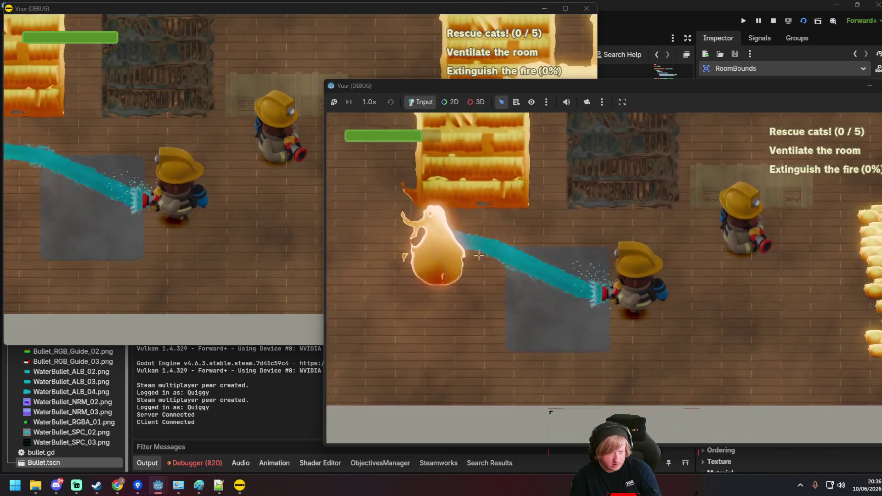
{"action": "left_click_drag", "start_coordinate": [478, 255], "coordinate": [511, 173]}
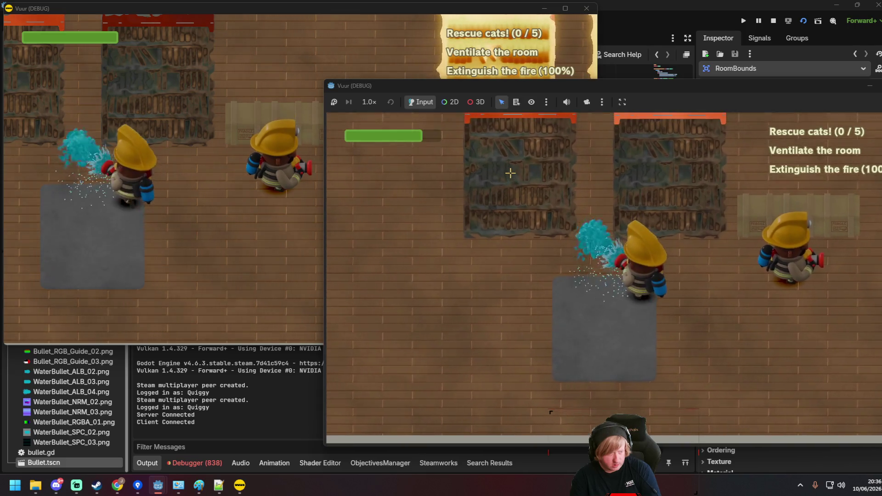
{"action": "mouse_move", "coordinate": [504, 173]}
{"action": "left_mouse_down"}
{"action": "mouse_move", "coordinate": [552, 202]}
{"action": "mouse_move", "coordinate": [734, 192]}
{"action": "mouse_move", "coordinate": [842, 219]}
{"action": "mouse_move", "coordinate": [754, 161]}
{"action": "left_mouse_up"}
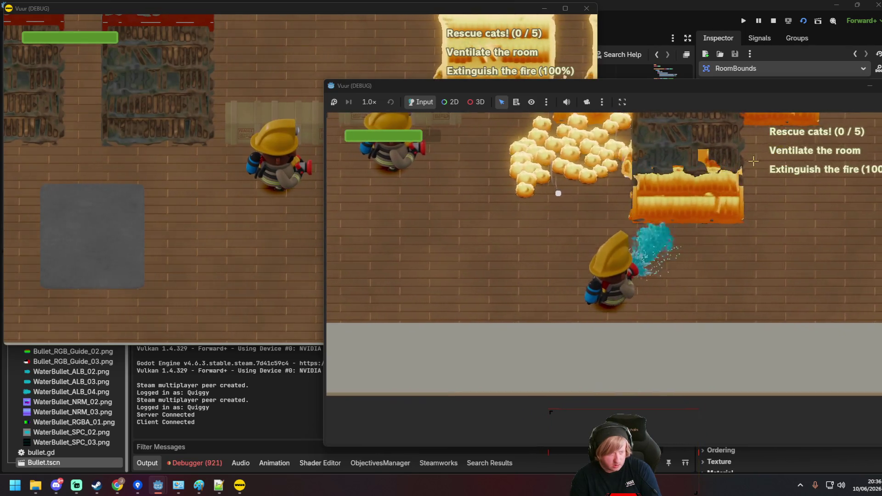
{"action": "mouse_move", "coordinate": [746, 162]}
{"action": "left_mouse_down"}
{"action": "mouse_move", "coordinate": [604, 151]}
{"action": "mouse_move", "coordinate": [683, 234]}
{"action": "mouse_move", "coordinate": [628, 349]}
{"action": "mouse_move", "coordinate": [648, 370]}
{"action": "mouse_move", "coordinate": [782, 365]}
{"action": "mouse_move", "coordinate": [709, 360]}
{"action": "mouse_move", "coordinate": [739, 281]}
{"action": "left_mouse_up"}
Walk around the shelves to douse the remaining fires until 100% extinguished
{"action": "key", "text": "w"}
{"action": "key", "text": "d"}
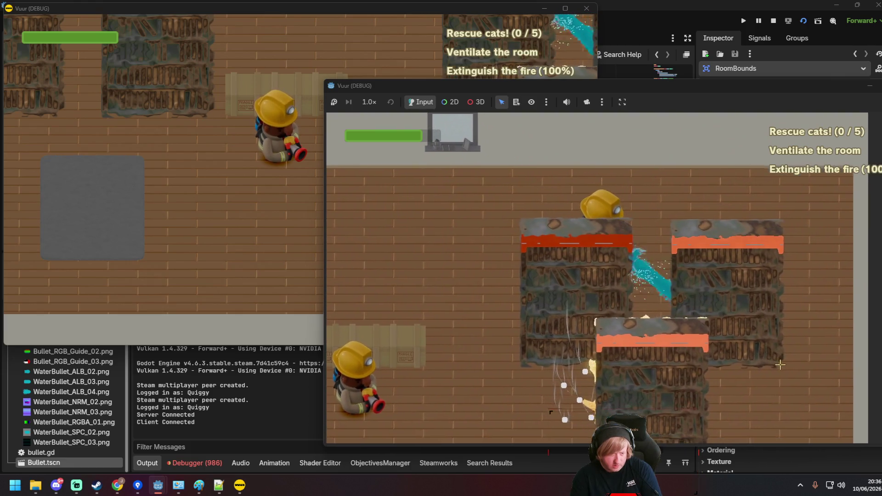
{"action": "key", "text": "s"}
{"action": "key", "text": "a"}
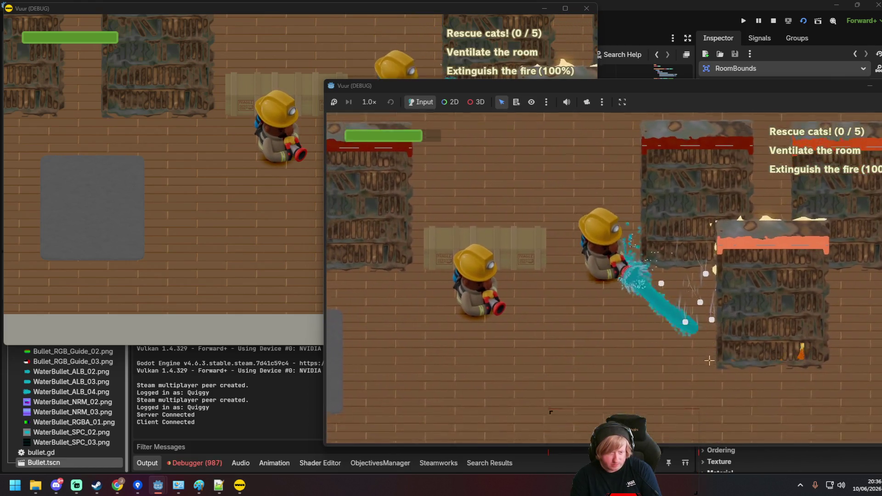
{"action": "key", "text": "w"}
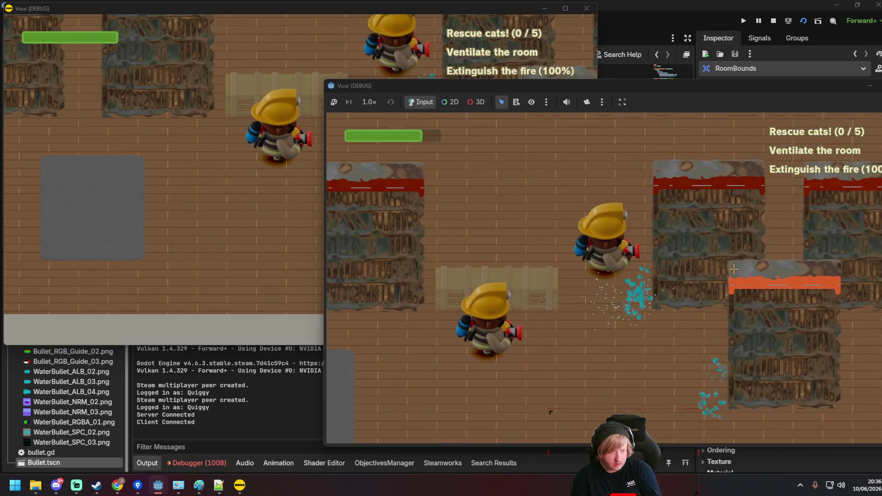
Close both Vuur (DEBUG) game windows to stop debugging
{"action": "left_click", "coordinate": [210, 203]}
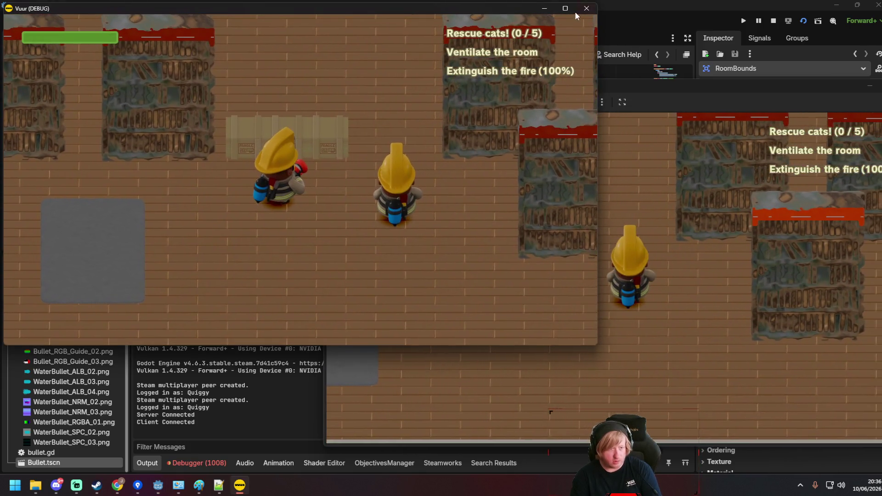
{"action": "left_click", "coordinate": [586, 8]}
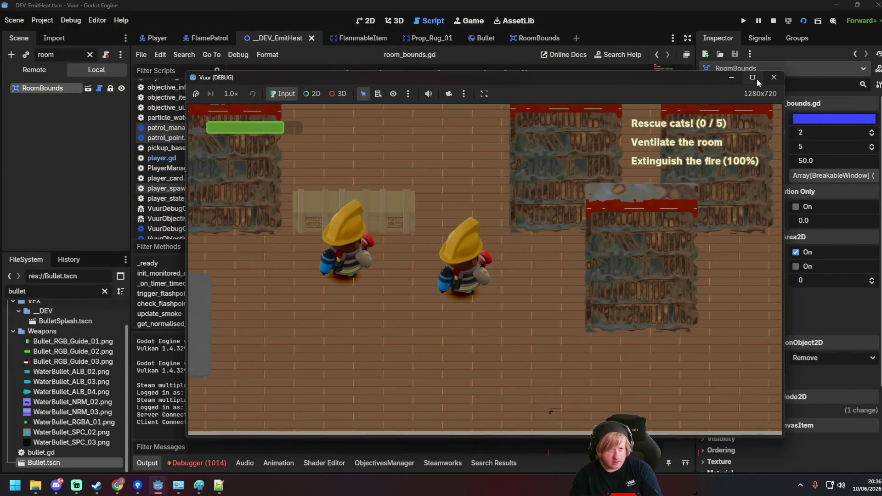
{"action": "left_click", "coordinate": [774, 78]}
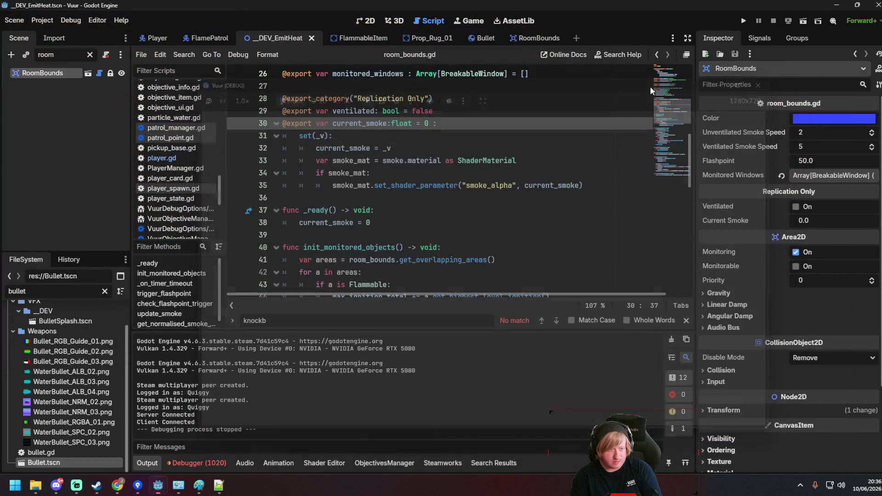
Scroll up through room_bounds.gd, then switch to the 2D view of __DEV_EmitHeat
{"action": "scroll", "coordinate": [450, 161], "scroll_direction": "up", "scroll_amount": 3}
{"action": "scroll", "coordinate": [450, 160], "scroll_direction": "up", "scroll_amount": 1}
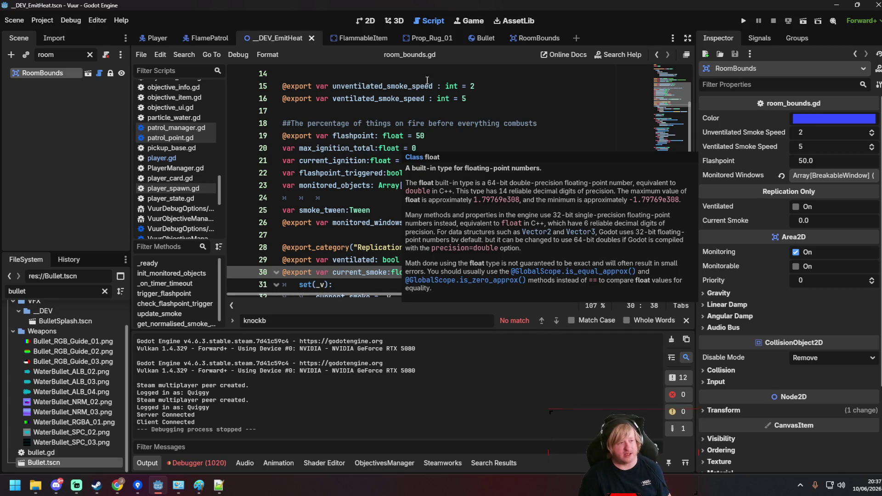
{"action": "left_click", "coordinate": [369, 22]}
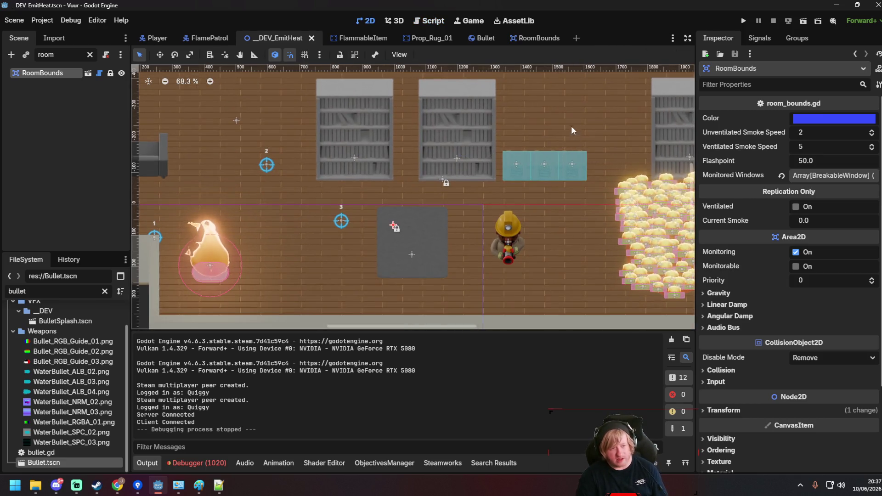
Inspect bookshelves FlammableItem2 and FlammableItem in the level, then bring up Notepad++'s TODO list
{"action": "scroll", "coordinate": [452, 151], "scroll_direction": "up", "scroll_amount": 2}
{"action": "left_click", "coordinate": [265, 151]}
{"action": "scroll", "coordinate": [265, 152], "scroll_direction": "left", "scroll_amount": 3}
{"action": "left_click", "coordinate": [241, 131]}
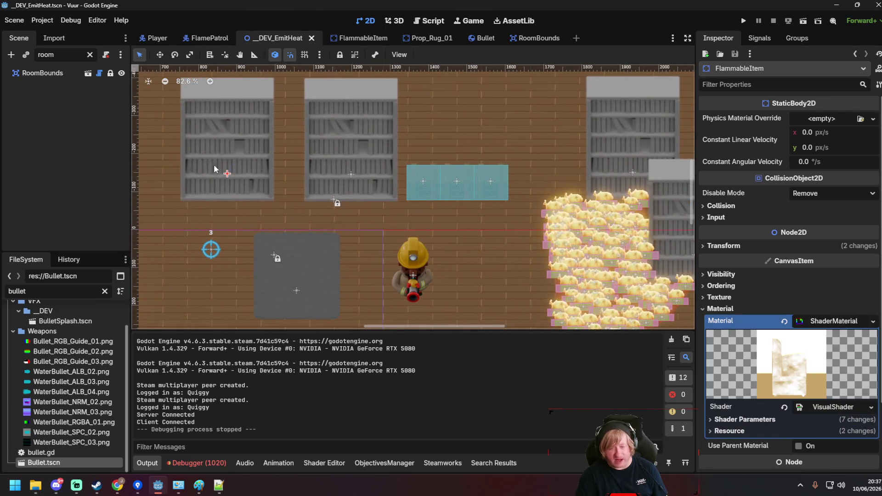
{"action": "left_click_drag", "start_coordinate": [439, 221], "coordinate": [589, 283]}
{"action": "left_click", "coordinate": [309, 125]}
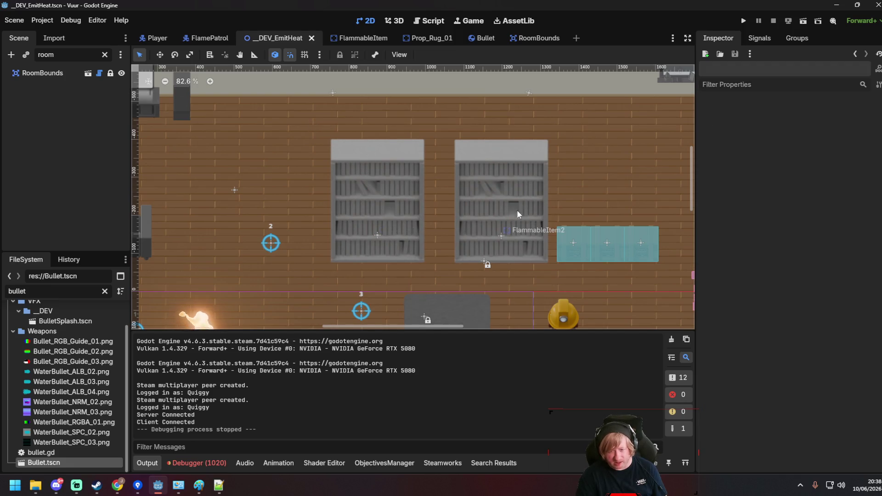
{"action": "scroll", "coordinate": [548, 199], "scroll_direction": "right", "scroll_amount": 10}
{"action": "scroll", "coordinate": [548, 199], "scroll_direction": "down", "scroll_amount": 4}
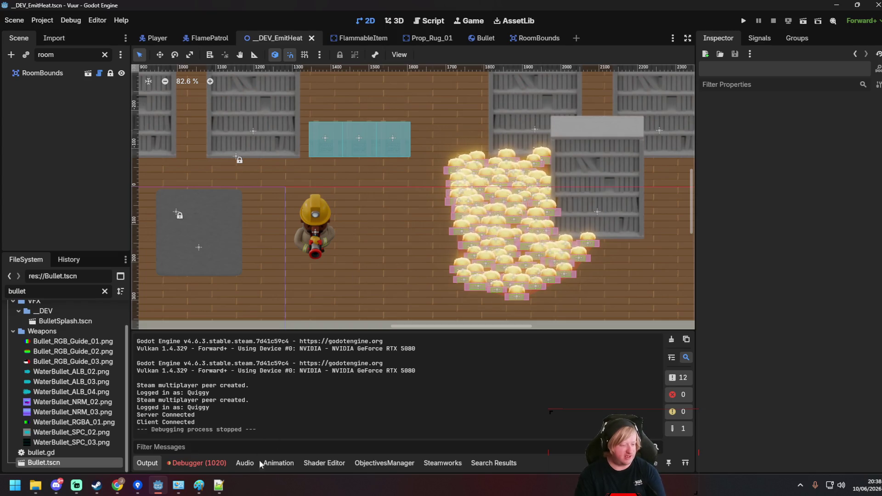
{"action": "left_click", "coordinate": [219, 485]}
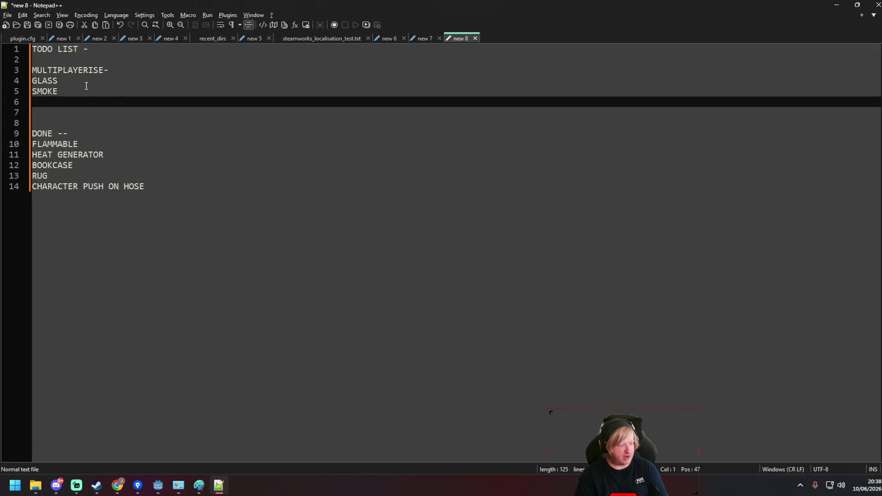
Cut the SMOKE line from the to-do items and paste it under the DONE heading
{"action": "key", "text": "Up"}
{"action": "key", "text": "Up"}
{"action": "key", "text": "Down"}
{"action": "key", "text": "End"}
{"action": "key", "text": "shift+Home"}
{"action": "key", "text": "ctrl+x"}
{"action": "left_click", "coordinate": [48, 122]}
{"action": "key", "text": "ctrl+v"}
{"action": "key", "text": "ctrl+z"}
{"action": "left_click", "coordinate": [88, 132]}
{"action": "key", "text": "Return"}
{"action": "key", "text": "ctrl+v"}
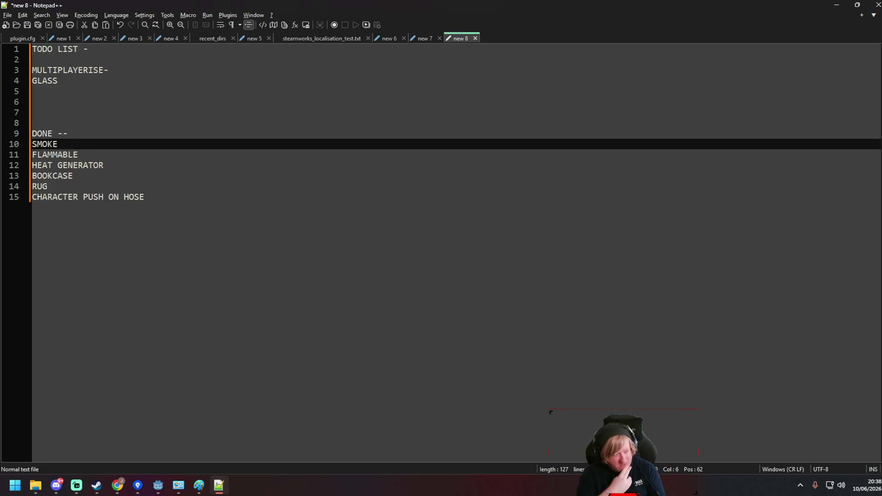
Cancel the Save As prompt, minimize Notepad++, and select the window prop on Godot's upper wall
{"action": "left_click", "coordinate": [148, 108]}
{"action": "key", "text": "ctrl+s"}
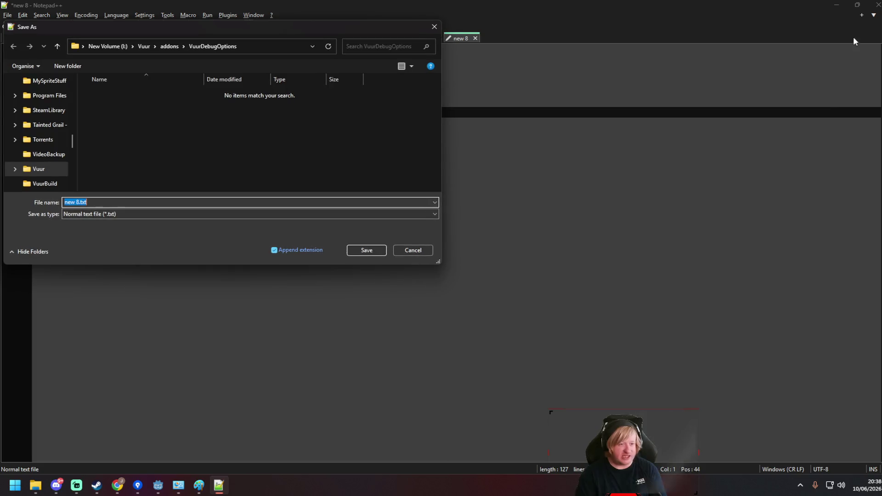
{"action": "left_click", "coordinate": [435, 250]}
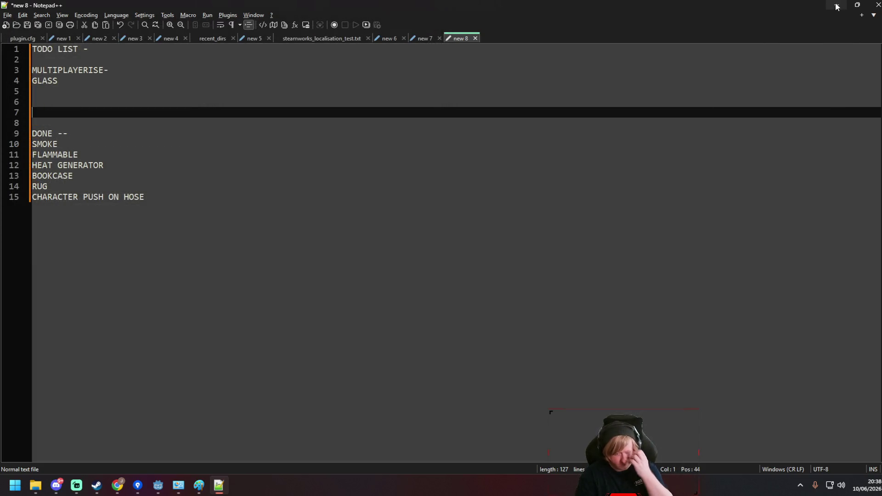
{"action": "left_click", "coordinate": [837, 7]}
{"action": "mouse_move", "coordinate": [450, 96]}
{"action": "left_mouse_down"}
{"action": "mouse_move", "coordinate": [256, 207]}
{"action": "mouse_move", "coordinate": [474, 300]}
{"action": "left_mouse_up"}
{"action": "left_click", "coordinate": [468, 159]}
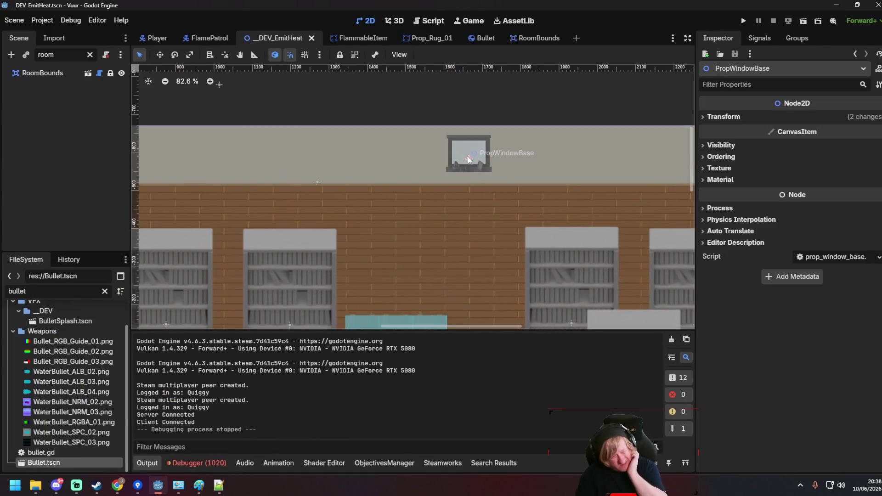
Clear the Scene filter and open the window prop's own scene in the editor
{"action": "left_click", "coordinate": [434, 19]}
{"action": "left_click", "coordinate": [408, 111]}
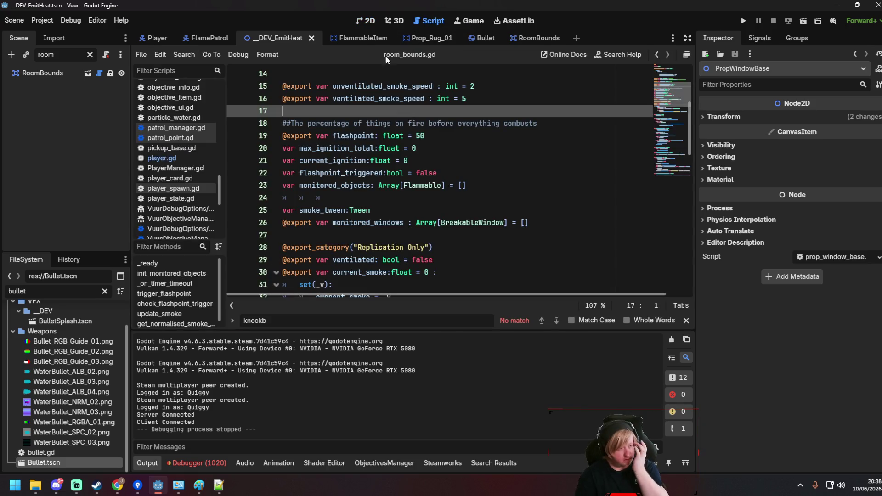
{"action": "left_click", "coordinate": [369, 21]}
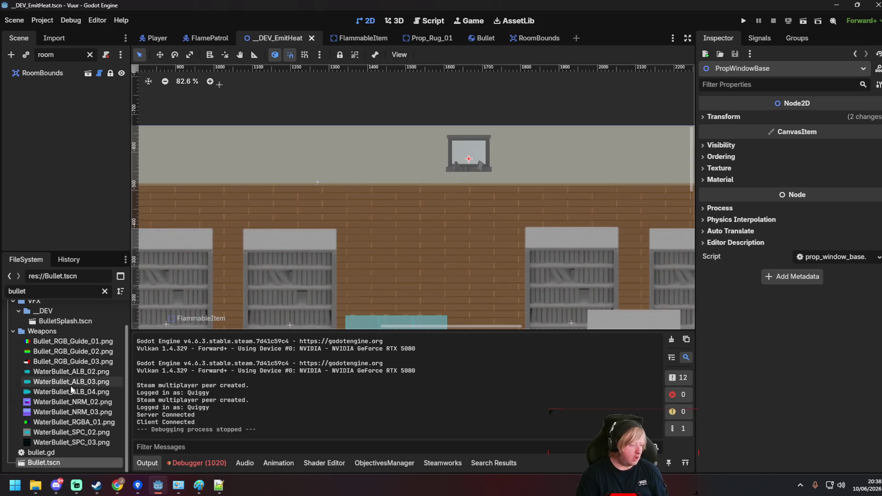
{"action": "left_click", "coordinate": [90, 55]}
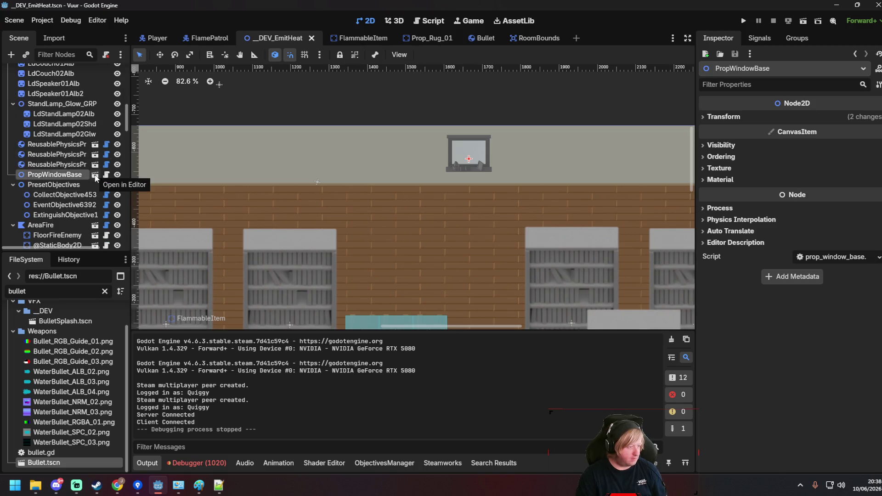
{"action": "left_click", "coordinate": [94, 175]}
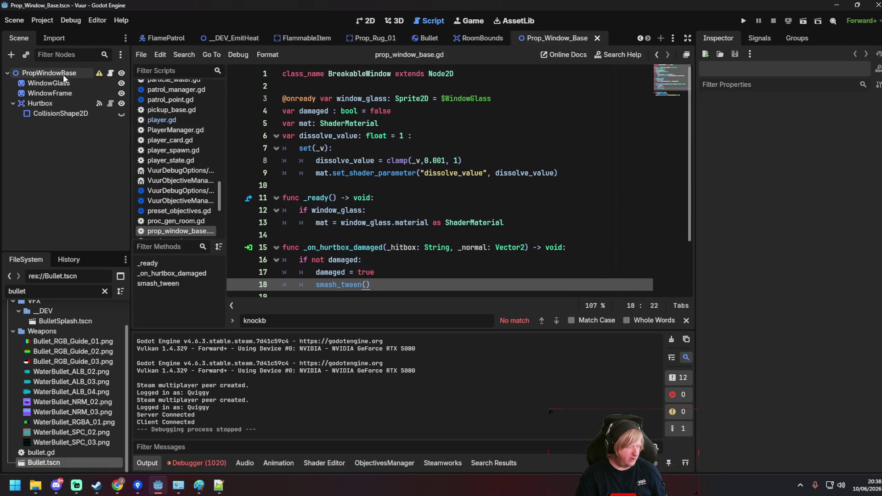
Rename the PropWindowBase root node to SmashableWindow and save the Prop_Window_Base scene
{"action": "left_click", "coordinate": [58, 73]}
{"action": "double_click", "coordinate": [58, 72]}
{"action": "type", "text": "SmashableWindow"}
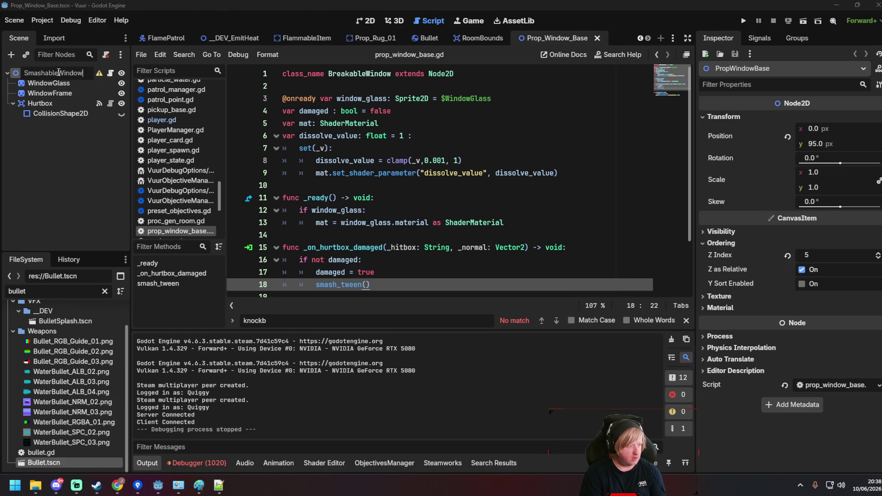
{"action": "key", "text": "Return"}
{"action": "left_click", "coordinate": [349, 123]}
{"action": "key", "text": "ctrl+s"}
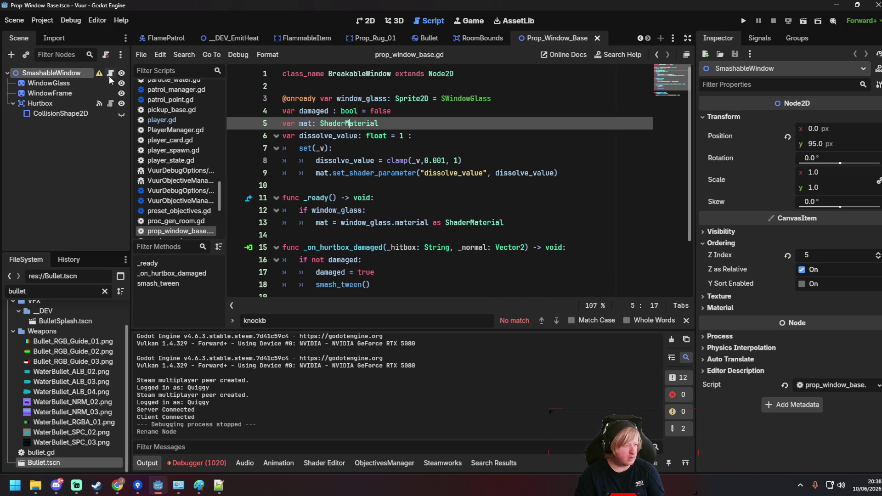
Inspect the WindowGlass and WindowFrame sprites and look at dissolve_value on line 6
{"action": "left_click", "coordinate": [98, 83]}
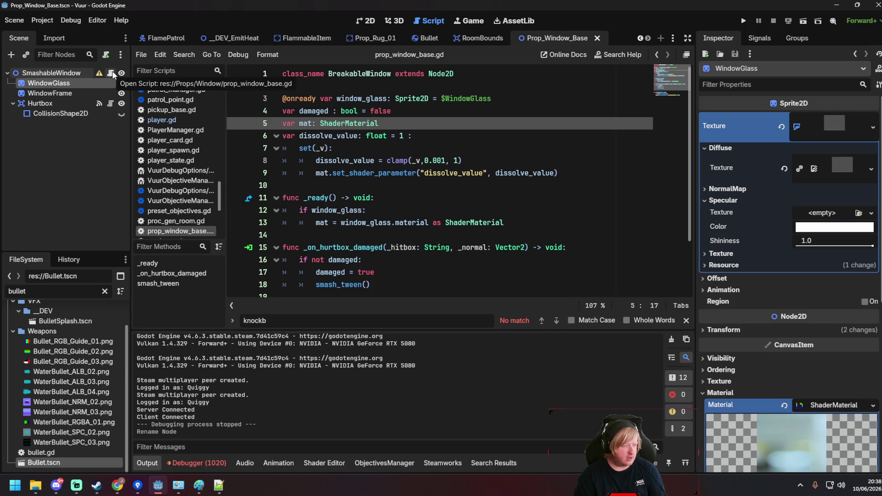
{"action": "left_click", "coordinate": [93, 95]}
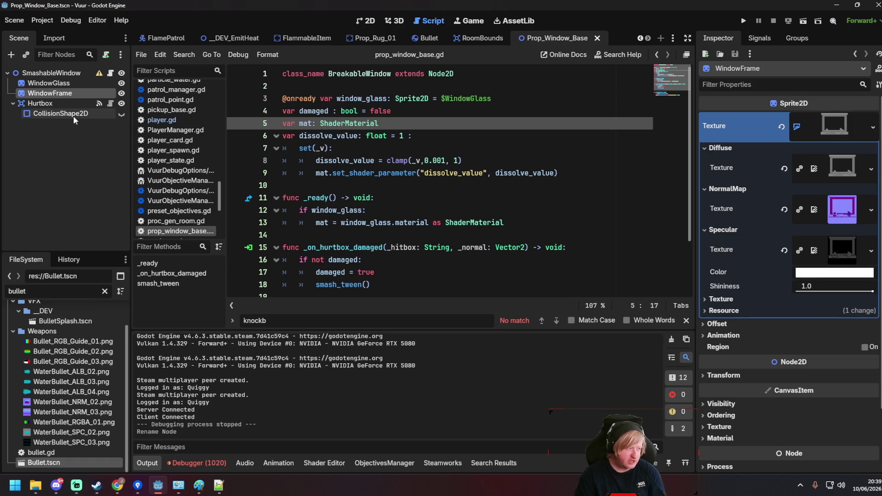
{"action": "left_click", "coordinate": [63, 84]}
{"action": "left_click", "coordinate": [63, 74]}
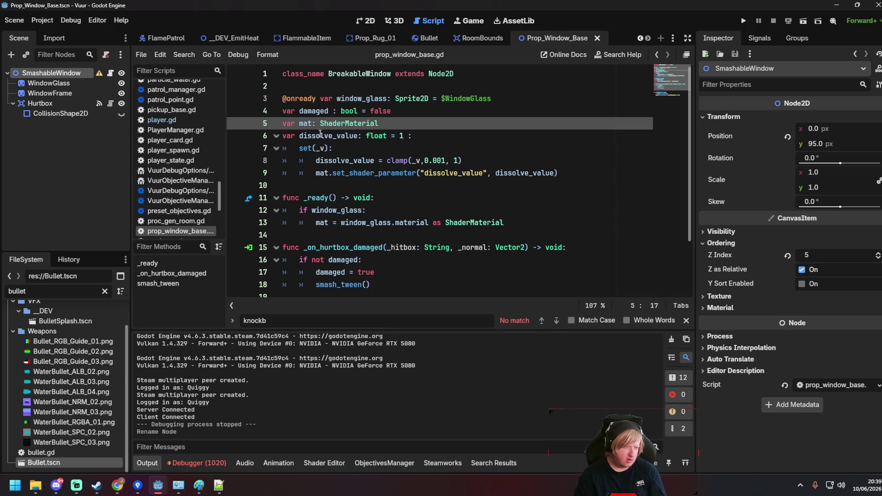
{"action": "left_click_drag", "start_coordinate": [299, 134], "coordinate": [358, 135]}
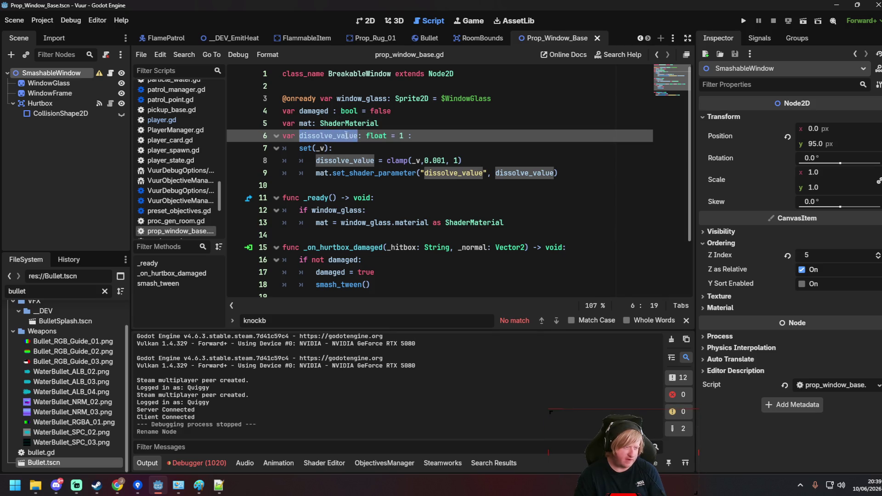
{"action": "left_click", "coordinate": [356, 135]}
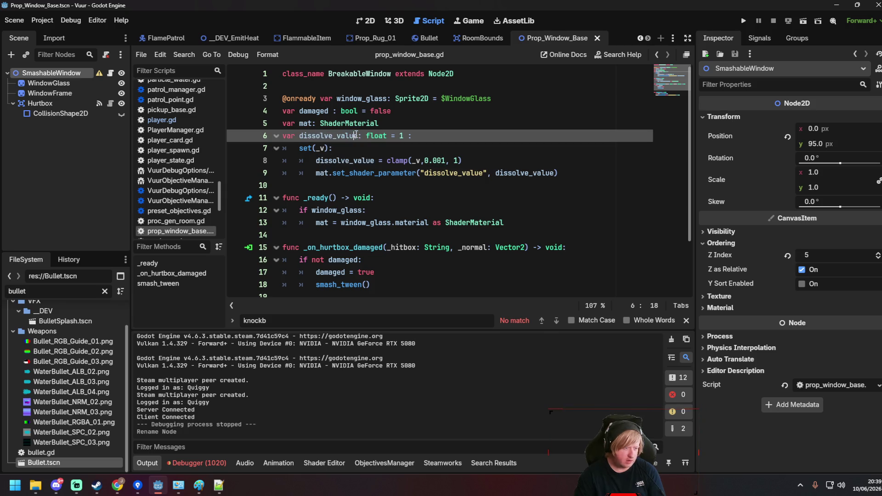
Scroll through prop_window_base.gd, reviewing the smash_tween function and line 6
{"action": "scroll", "coordinate": [400, 165], "scroll_direction": "down", "scroll_amount": 2}
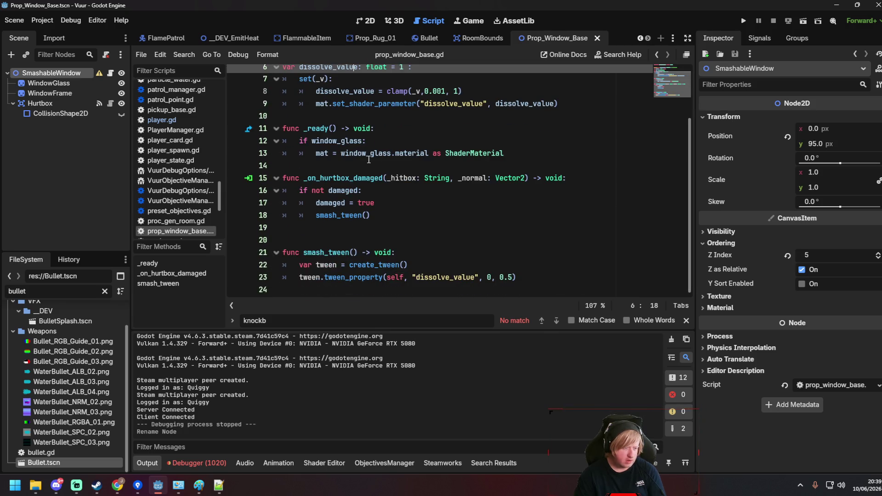
{"action": "mouse_move", "coordinate": [368, 159]}
{"action": "left_click", "coordinate": [418, 229]}
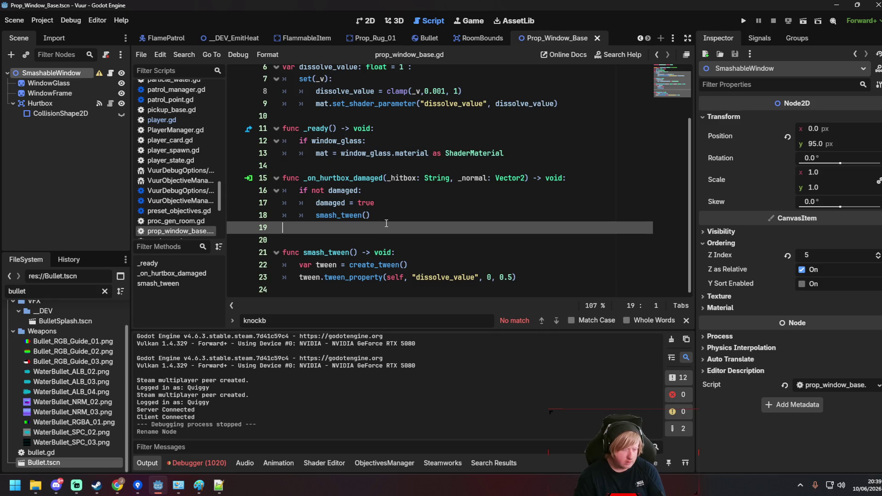
{"action": "left_click", "coordinate": [355, 253]}
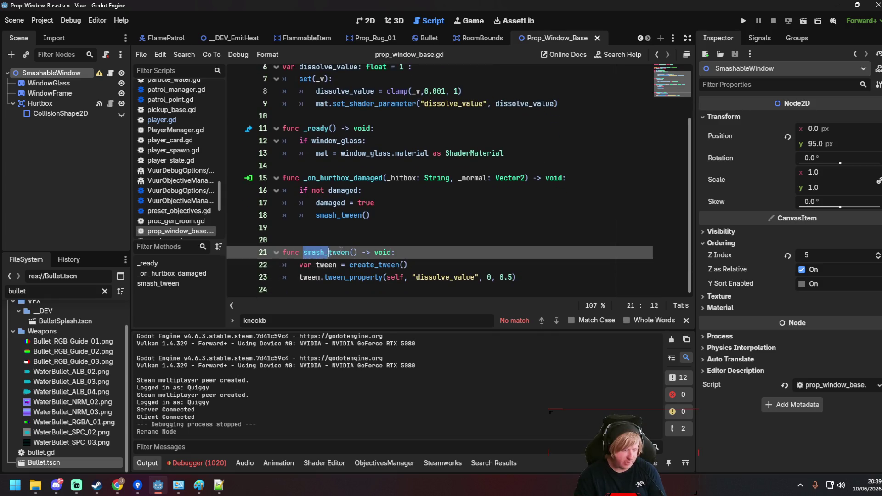
{"action": "left_click", "coordinate": [358, 252]}
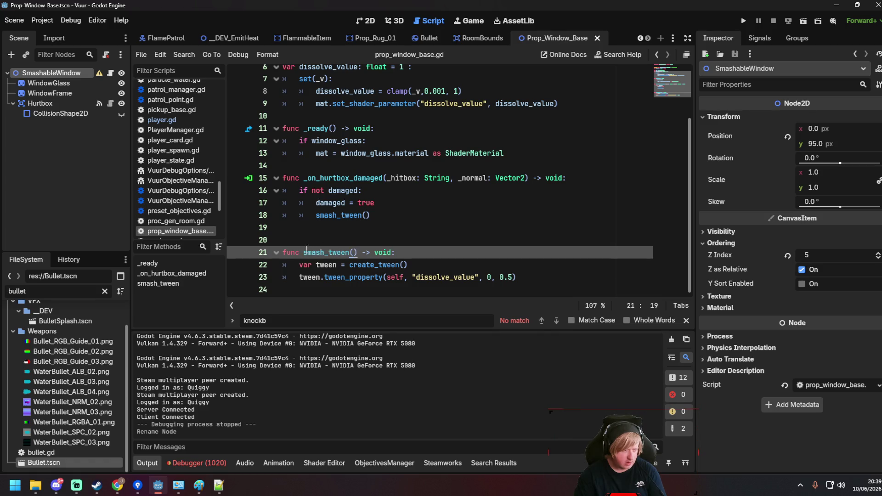
{"action": "scroll", "coordinate": [455, 249], "scroll_direction": "up", "scroll_amount": 2}
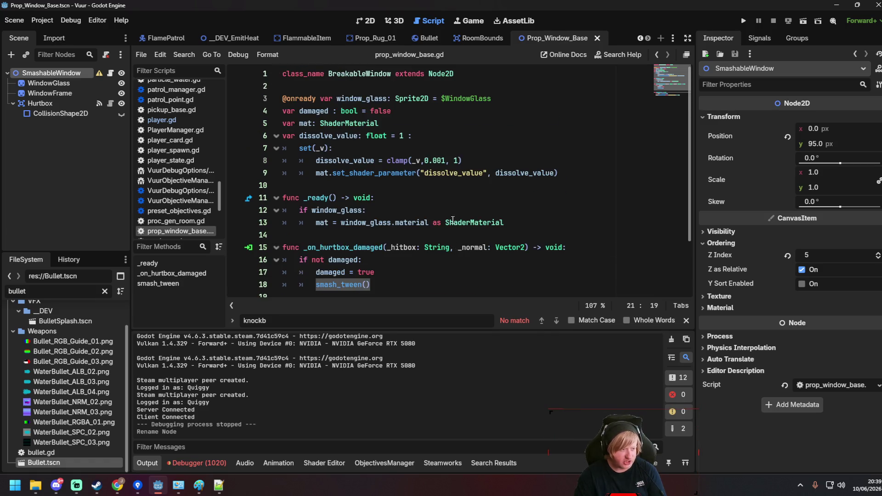
{"action": "left_click", "coordinate": [449, 137]}
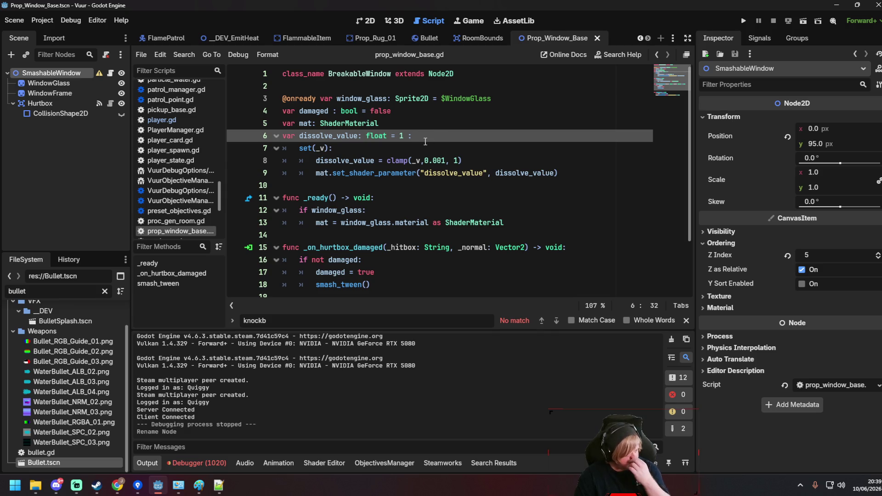
Check the window node's signals, then place the caret at the end of line 15
{"action": "scroll", "coordinate": [425, 141], "scroll_direction": "down", "scroll_amount": 2}
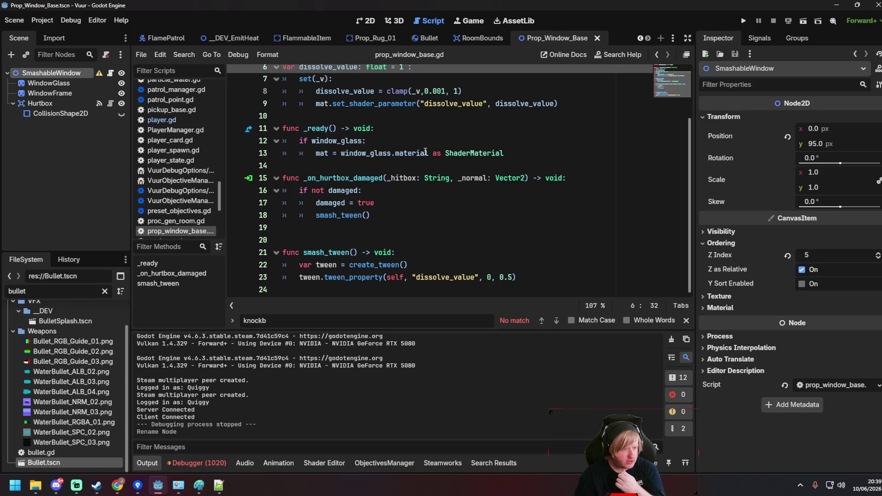
{"action": "scroll", "coordinate": [391, 223], "scroll_direction": "up", "scroll_amount": 2}
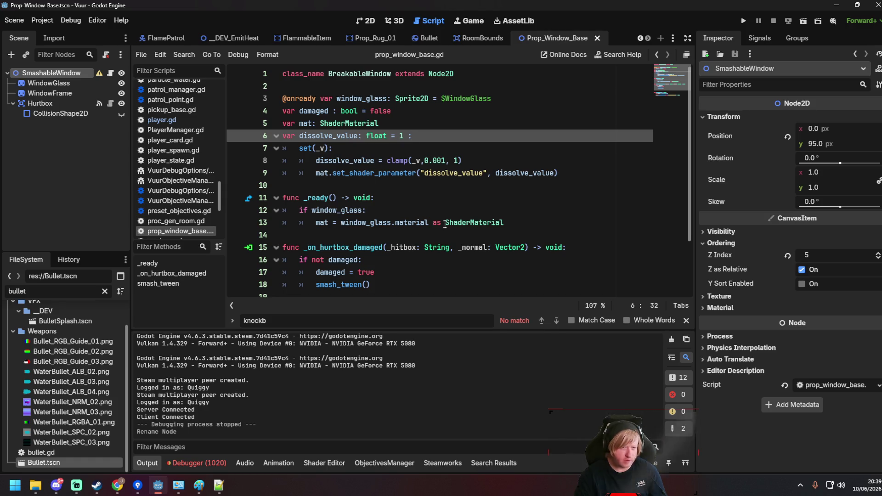
{"action": "left_click", "coordinate": [757, 36]}
{"action": "left_click", "coordinate": [714, 42]}
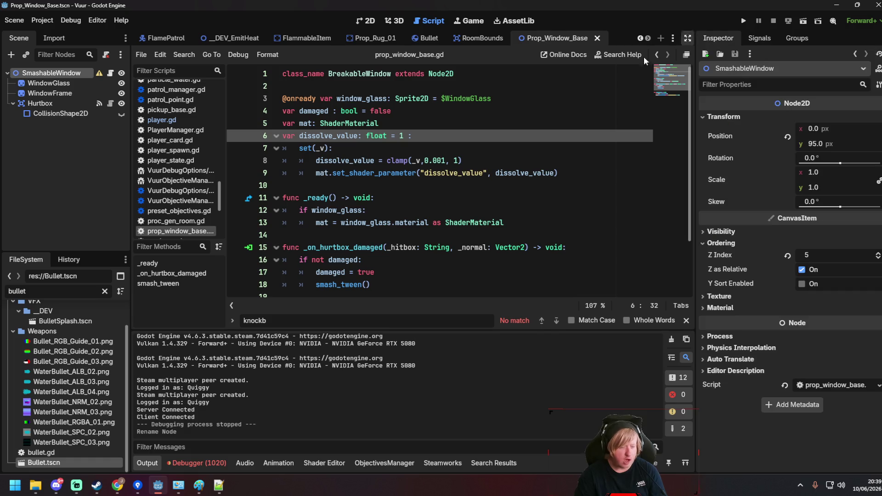
{"action": "scroll", "coordinate": [590, 179], "scroll_direction": "down", "scroll_amount": 2}
{"action": "left_click", "coordinate": [590, 178]}
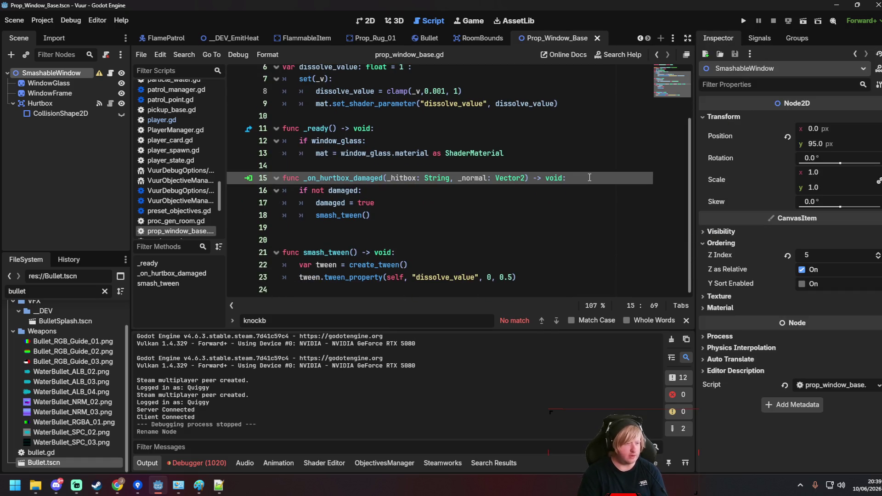
Wrap the damage lines in an 'if is_multiplayer_authority():' check and save
{"action": "key", "text": "Return"}
{"action": "type", "text": "if"}
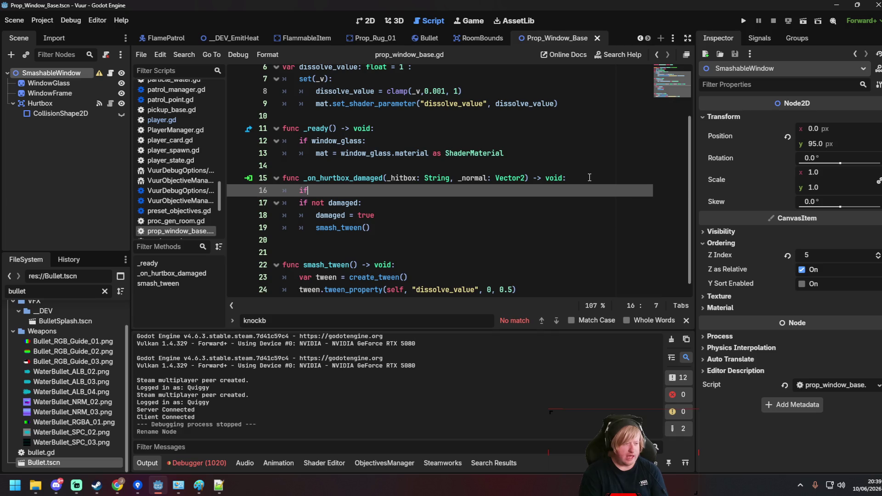
{"action": "type", "text": " is_"}
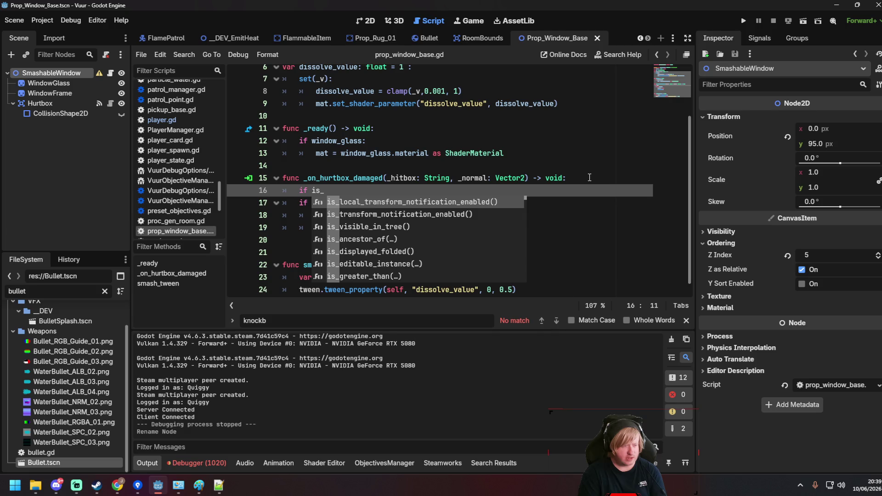
{"action": "type", "text": "mul"}
{"action": "key", "text": "Return"}
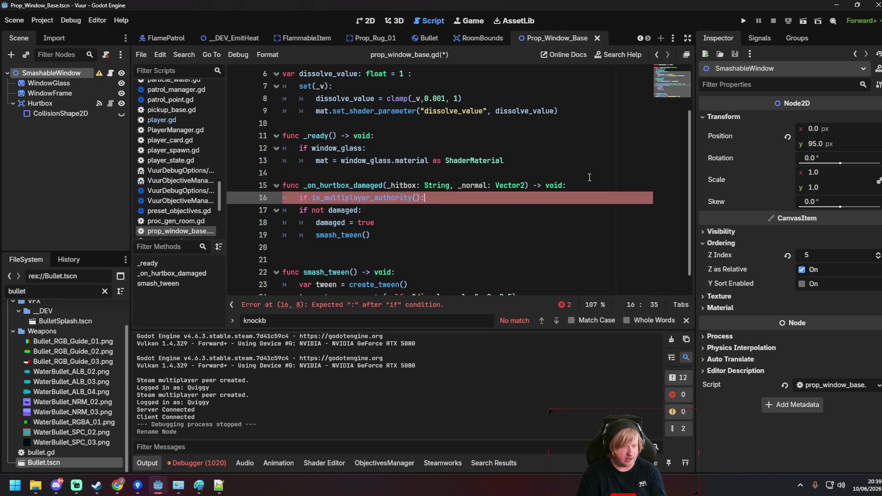
{"action": "left_click_drag", "start_coordinate": [386, 235], "coordinate": [284, 210]}
{"action": "key", "text": "Tab"}
{"action": "left_click", "coordinate": [440, 239]}
{"action": "key", "text": "ctrl+s"}
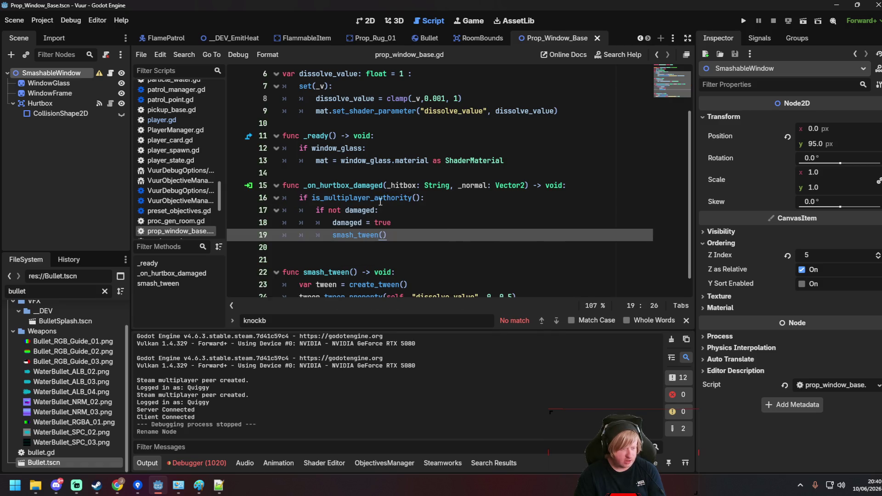
Change the smash_tween call to smash_tween.rpc()
{"action": "scroll", "coordinate": [413, 216], "scroll_direction": "down", "scroll_amount": 1}
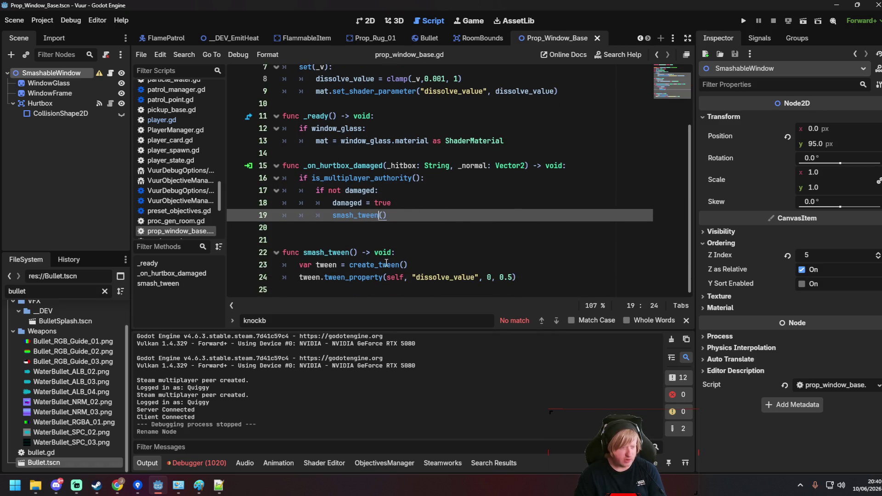
{"action": "type", "text": ".rc"}
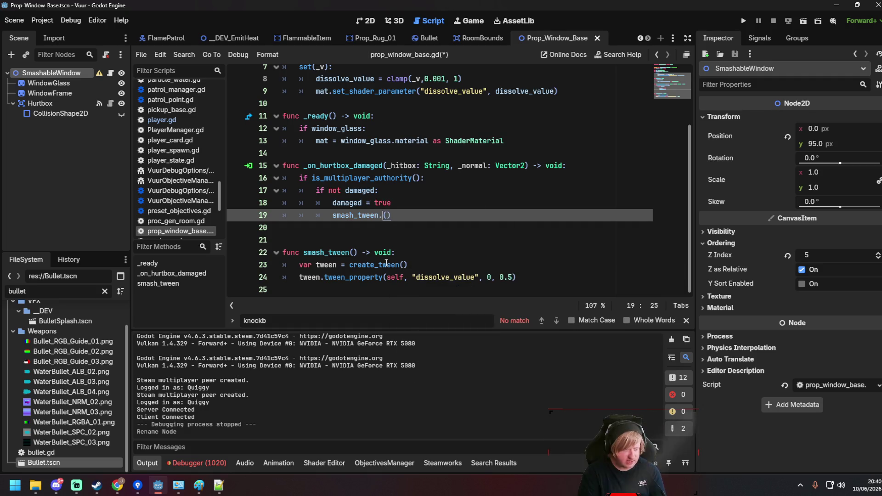
{"action": "key", "text": "BackSpace"}
{"action": "type", "text": "pc"}
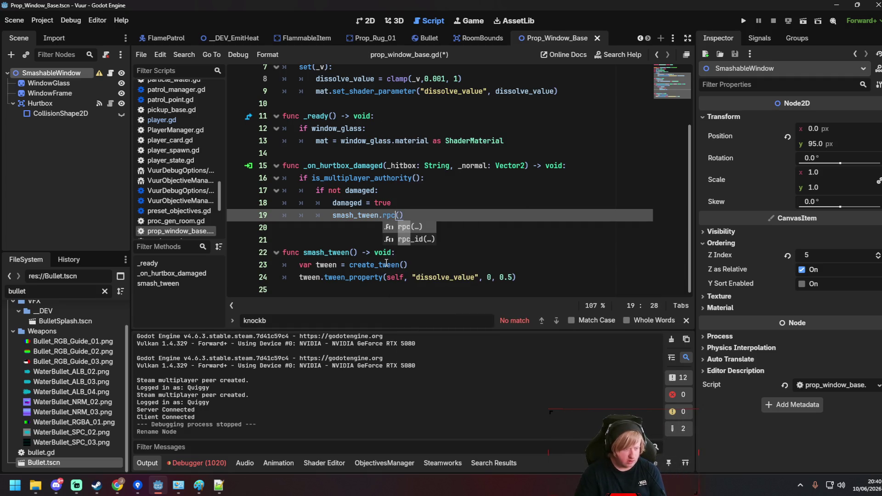
{"action": "left_click", "coordinate": [368, 242]}
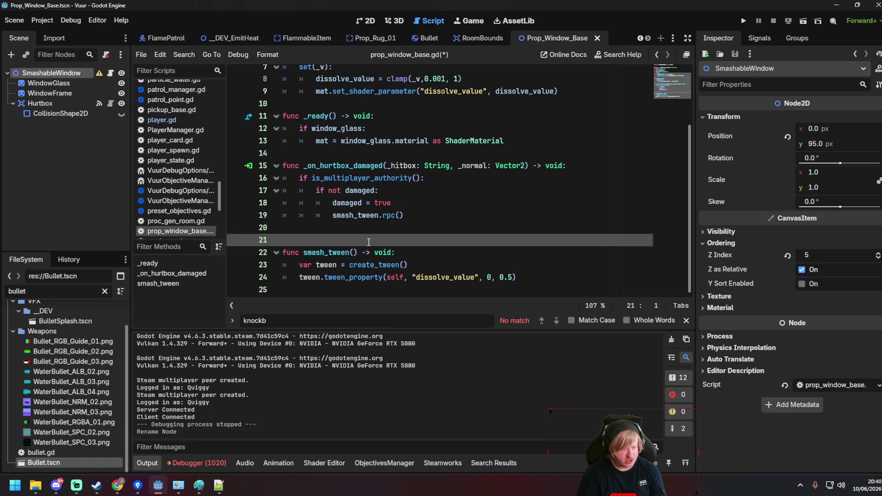
{"action": "key", "text": "Return"}
{"action": "type", "text": "@rpc"}
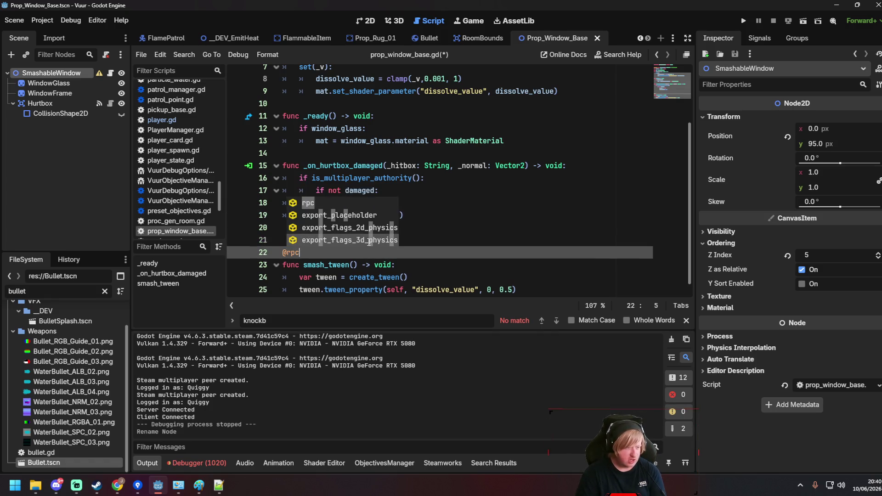
{"action": "type", "text": "_(\"aut"}
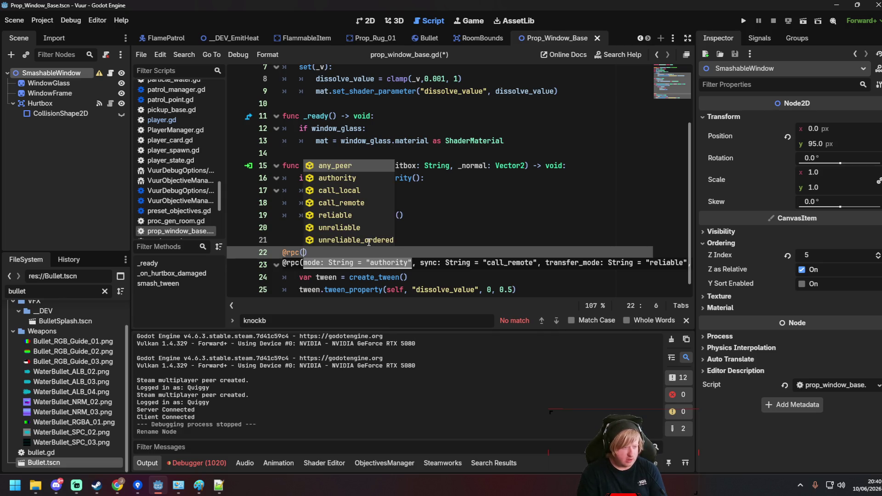
{"action": "type", "text": "hority,"}
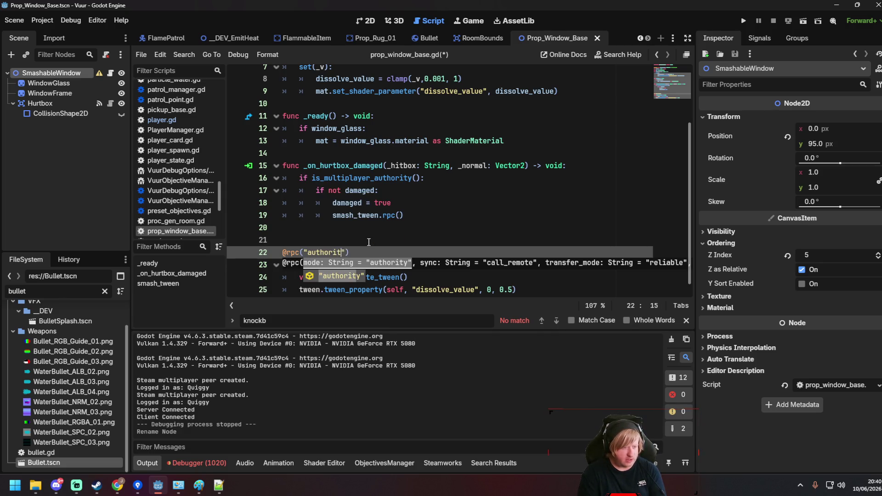
{"action": "type", "text": "\", \"call"}
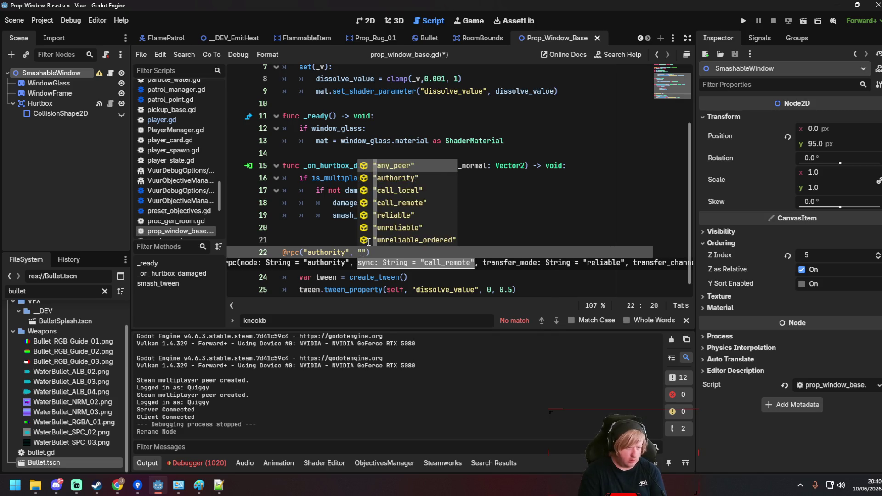
{"action": "key", "text": "Return"}
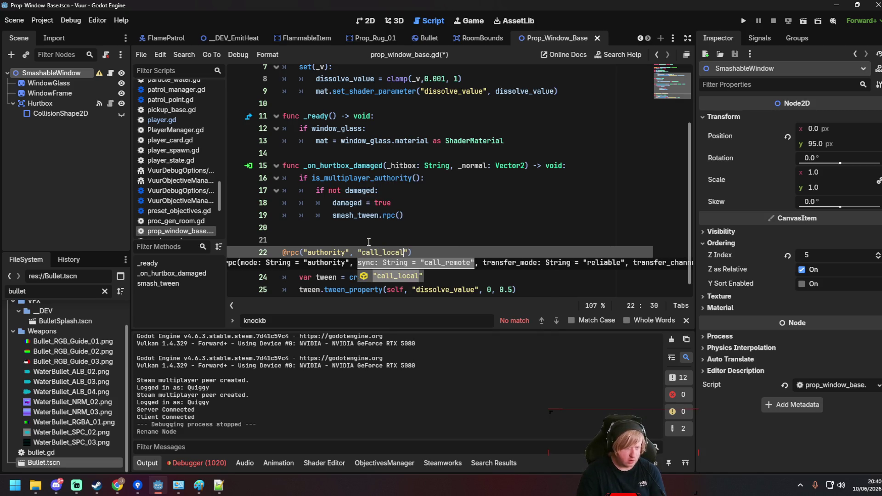
{"action": "type", "text": ", \"re"}
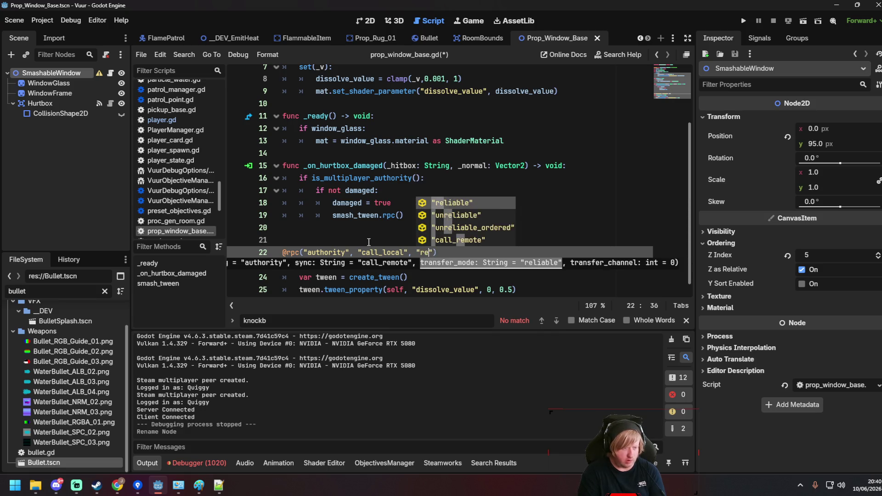
{"action": "key", "text": "Return"}
{"action": "left_click", "coordinate": [367, 239]}
{"action": "key", "text": "ctrl+s"}
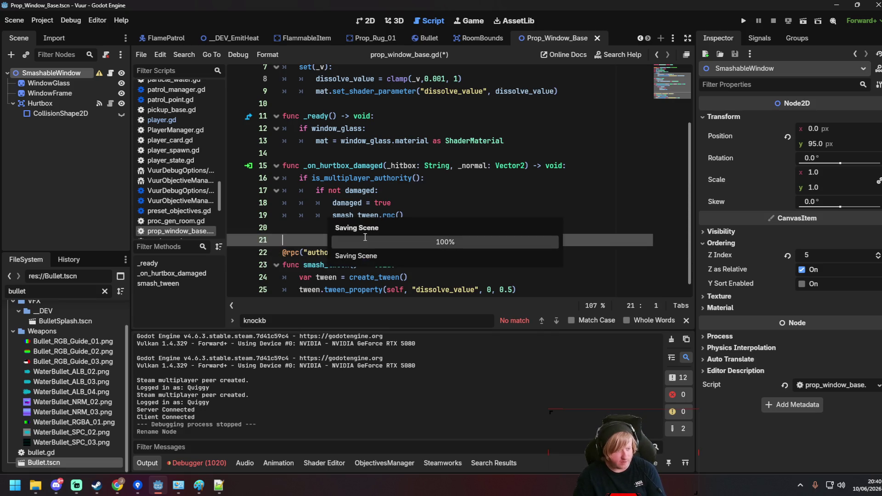
{"action": "key", "text": "BackSpace"}
{"action": "left_click", "coordinate": [469, 180]}
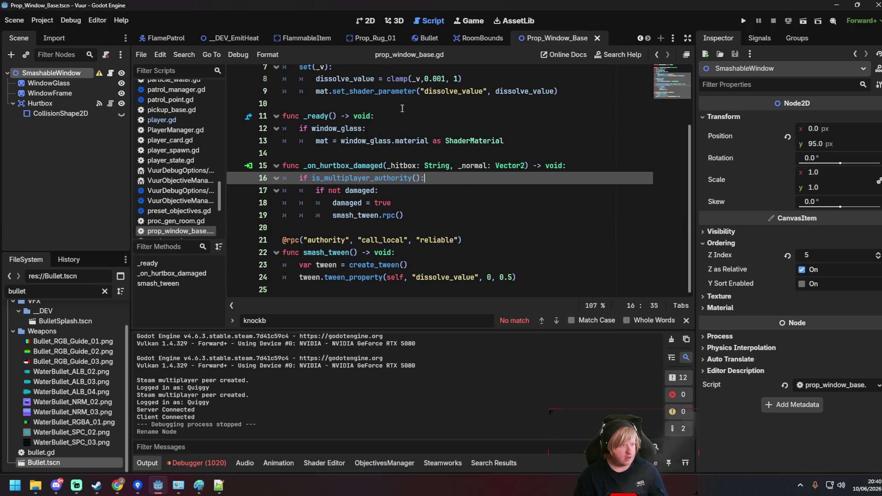
{"action": "left_click", "coordinate": [242, 38]}
Run the scene in two debug windows, host the server in one and join from the other
{"action": "left_click", "coordinate": [416, 165]}
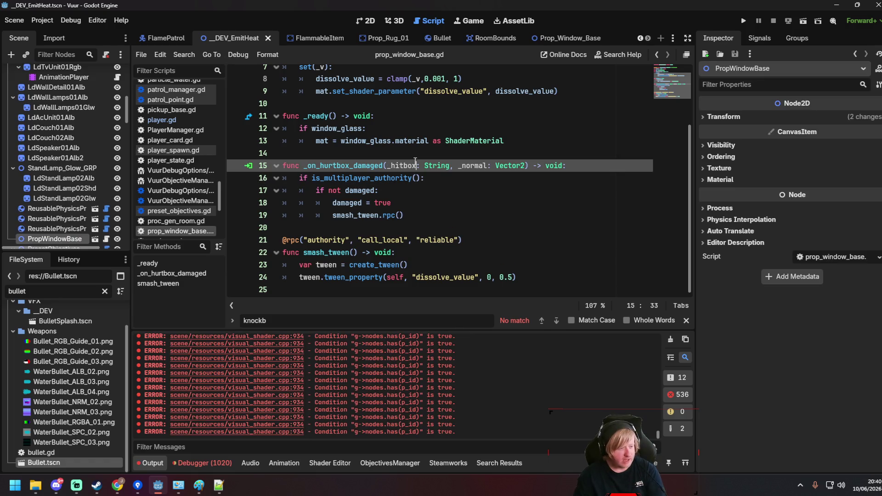
{"action": "key", "text": "F6"}
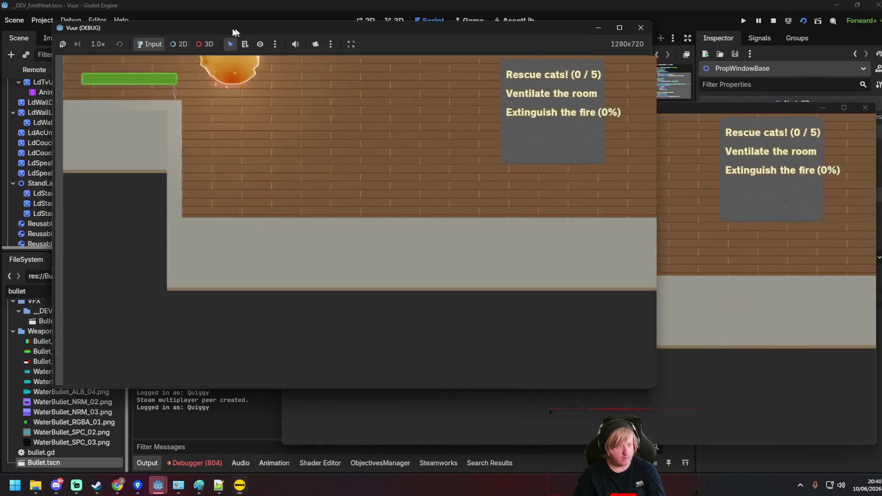
{"action": "left_click_drag", "start_coordinate": [234, 31], "coordinate": [202, 29]}
{"action": "left_click", "coordinate": [675, 242]}
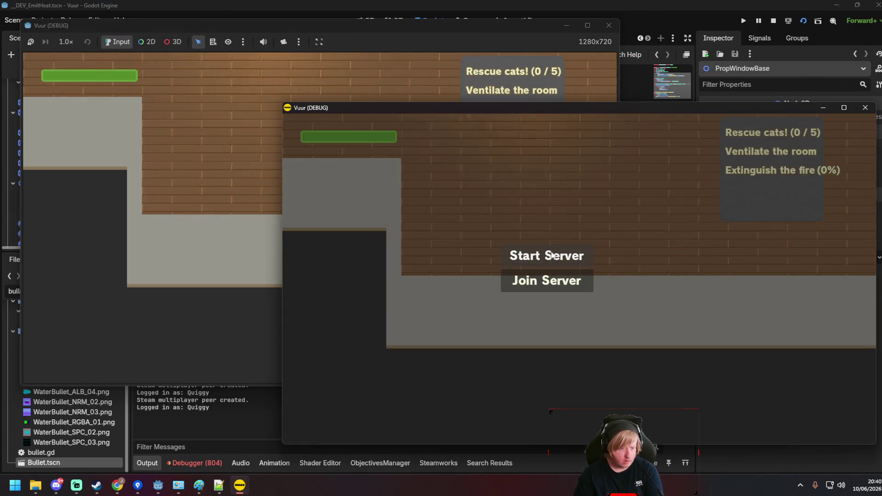
{"action": "left_click", "coordinate": [549, 279]}
{"action": "left_click", "coordinate": [230, 157]}
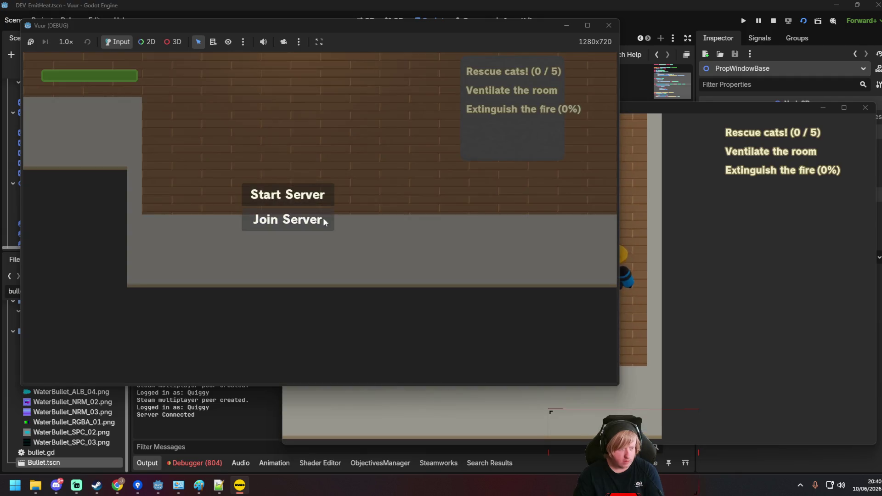
{"action": "left_click", "coordinate": [326, 220]}
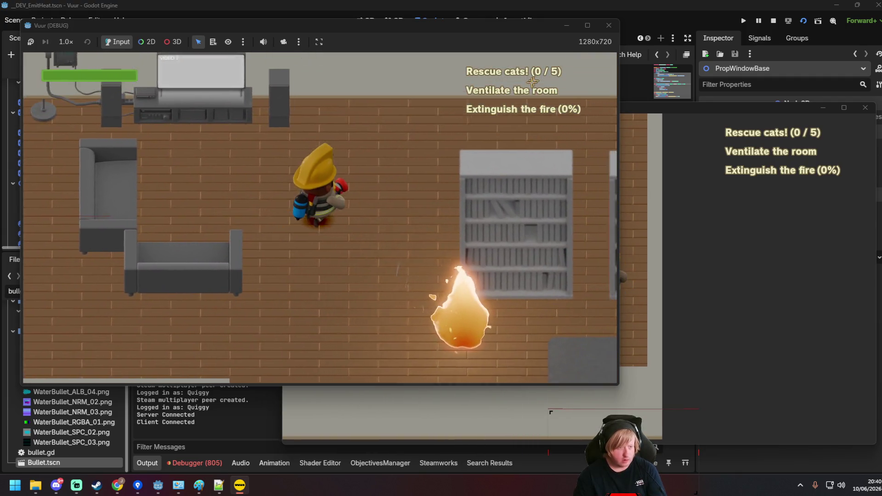
Walk both firefighters around the level with WASD, switching between the two windows
{"action": "key", "text": "w"}
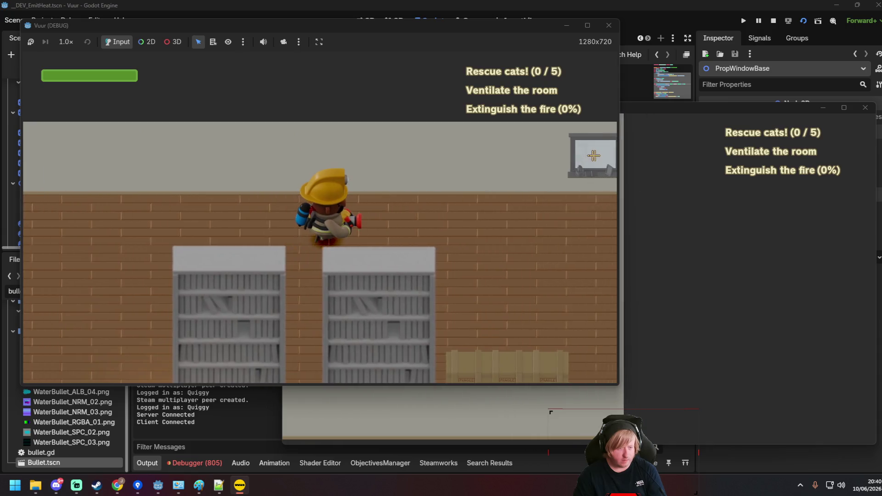
{"action": "key", "text": "d"}
{"action": "left_click", "coordinate": [739, 222]}
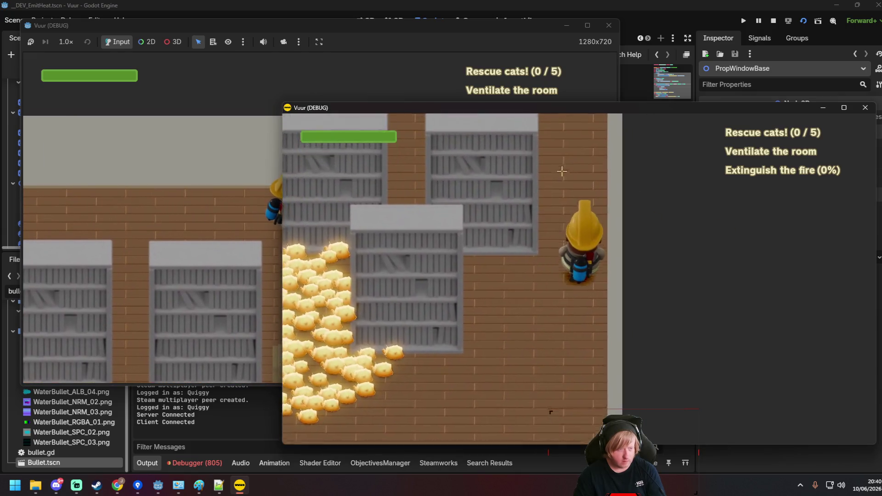
{"action": "key", "text": "w"}
{"action": "left_click", "coordinate": [275, 113]}
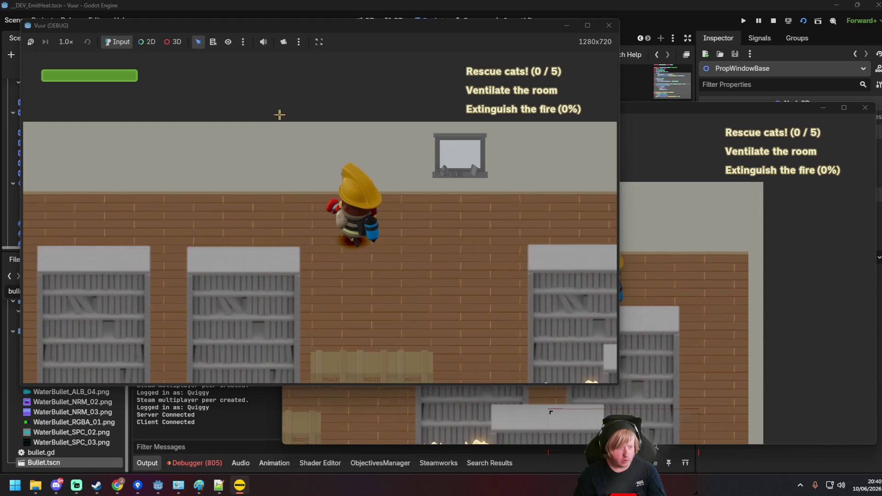
{"action": "key", "text": "d"}
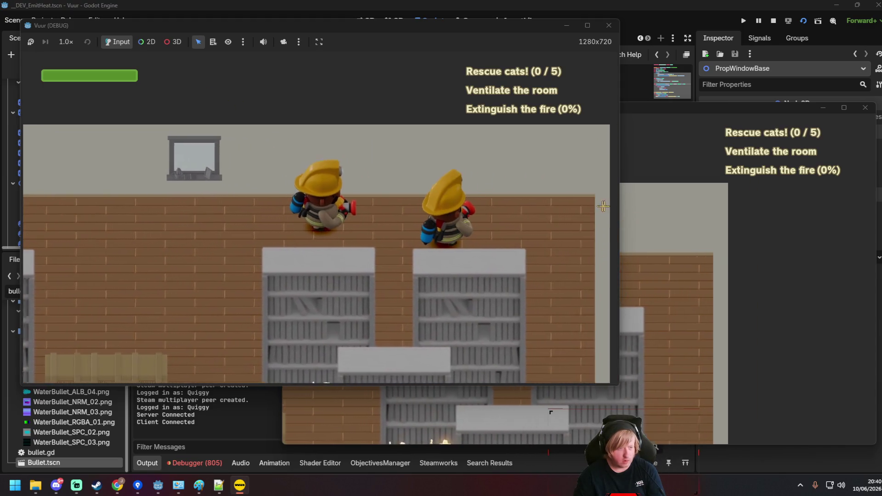
{"action": "left_click", "coordinate": [665, 216]}
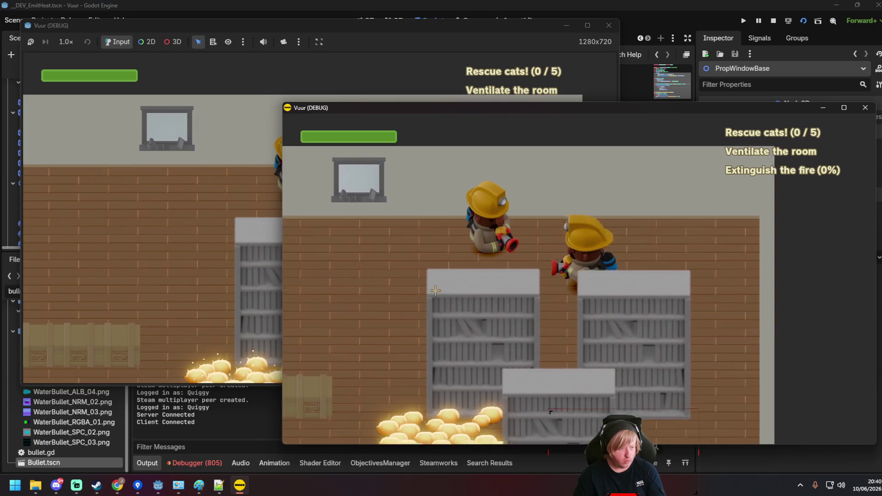
{"action": "key", "text": "w"}
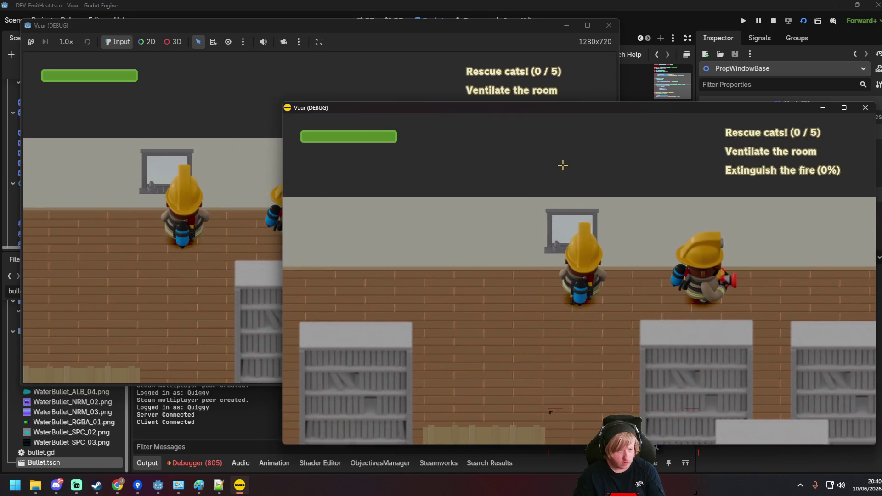
{"action": "key", "text": "a"}
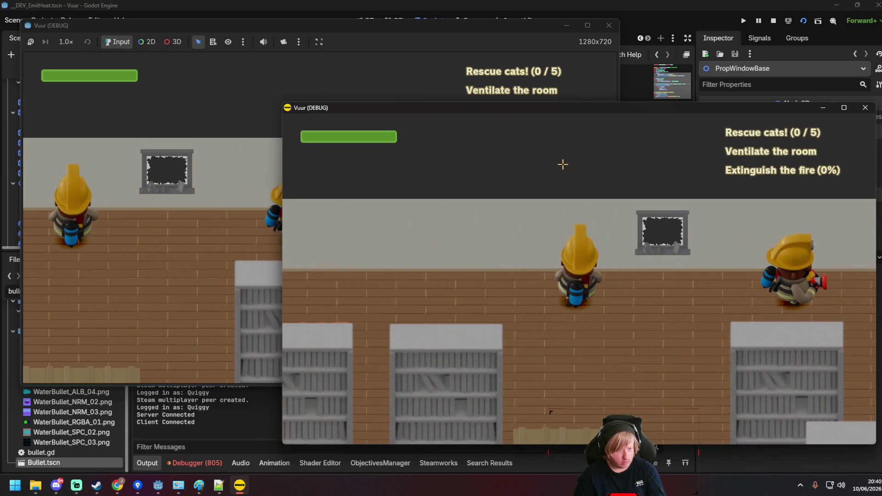
{"action": "key", "text": "d"}
Spray water at the other player and the fires while moving, shrinking the fires
{"action": "left_click", "coordinate": [743, 304]}
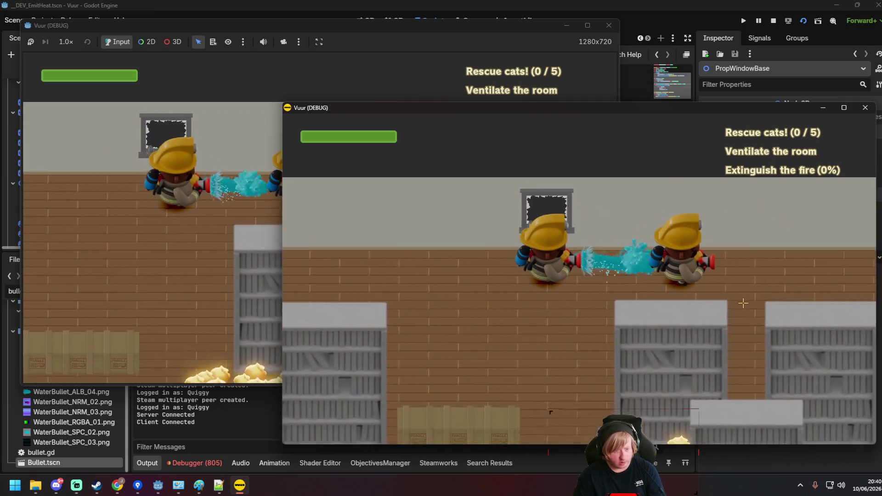
{"action": "key", "text": "d"}
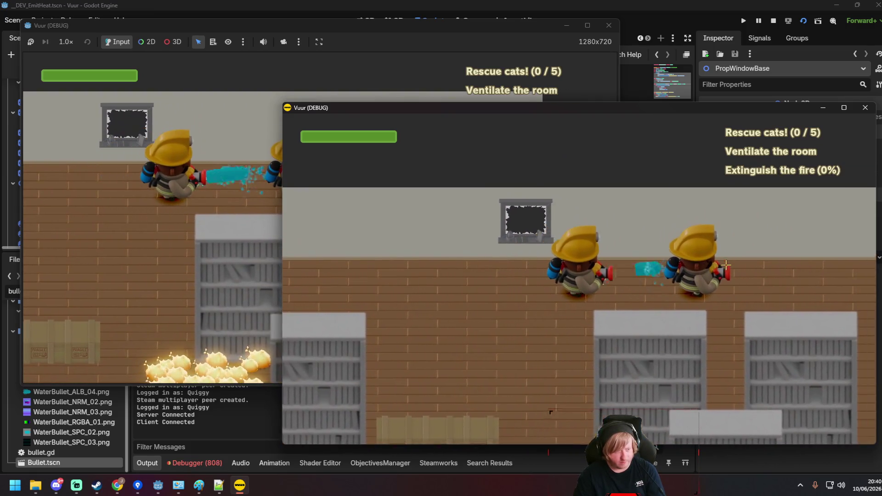
{"action": "key", "text": "s"}
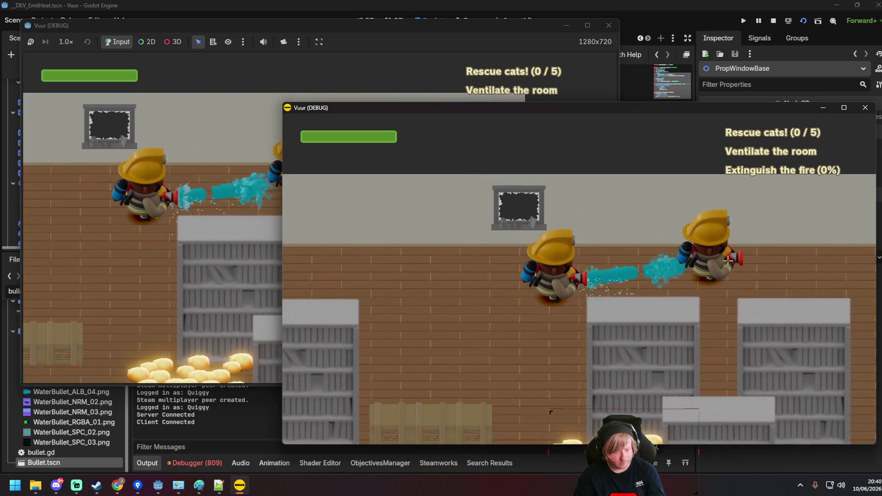
{"action": "key", "text": "a"}
{"action": "key", "text": "s"}
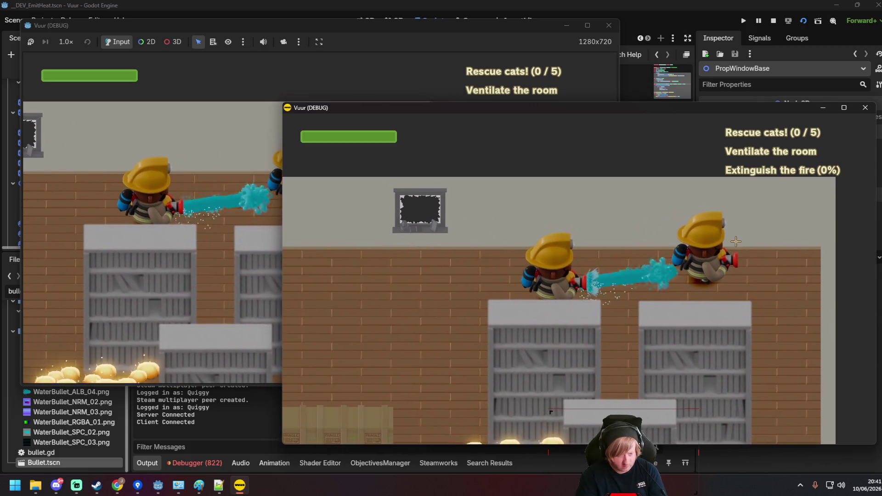
{"action": "key", "text": "a"}
{"action": "mouse_move", "coordinate": [760, 243]}
{"action": "left_mouse_down"}
{"action": "mouse_move", "coordinate": [480, 298]}
{"action": "mouse_move", "coordinate": [423, 285]}
{"action": "mouse_move", "coordinate": [597, 354]}
{"action": "mouse_move", "coordinate": [585, 360]}
{"action": "mouse_move", "coordinate": [631, 193]}
{"action": "mouse_move", "coordinate": [625, 235]}
{"action": "mouse_move", "coordinate": [649, 193]}
{"action": "mouse_move", "coordinate": [463, 152]}
{"action": "left_mouse_up"}
{"action": "key", "text": "s"}
{"action": "key", "text": "w"}
{"action": "key", "text": "w"}
{"action": "key", "text": "d"}
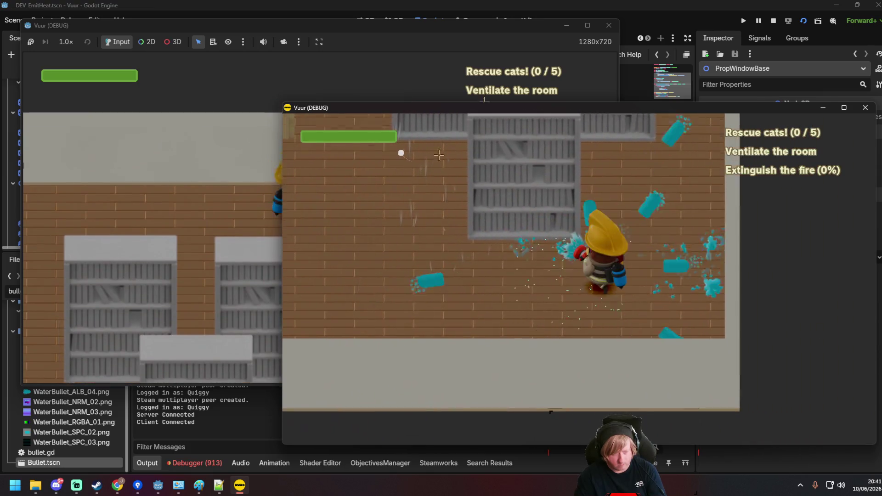
Close both game windows to end the debugging session
{"action": "left_click", "coordinate": [864, 107]}
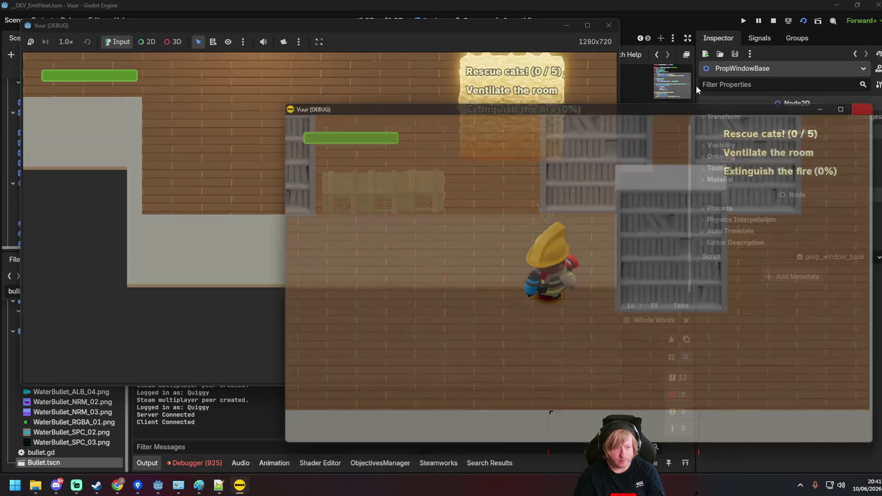
{"action": "left_click", "coordinate": [618, 24]}
{"action": "left_click", "coordinate": [558, 173]}
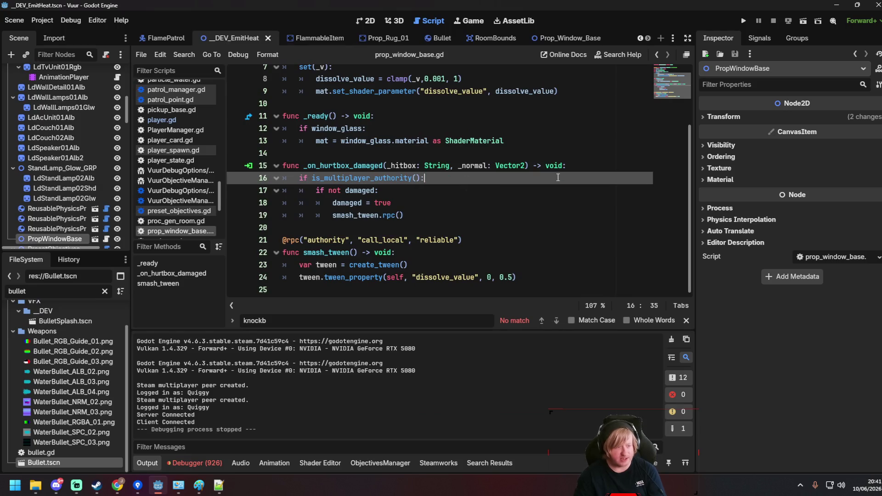
Bring up Sourcetree's File Status view and review the pending changes
{"action": "scroll", "coordinate": [458, 203], "scroll_direction": "up", "scroll_amount": 3}
{"action": "left_click", "coordinate": [408, 137]}
{"action": "scroll", "coordinate": [429, 193], "scroll_direction": "down", "scroll_amount": 3}
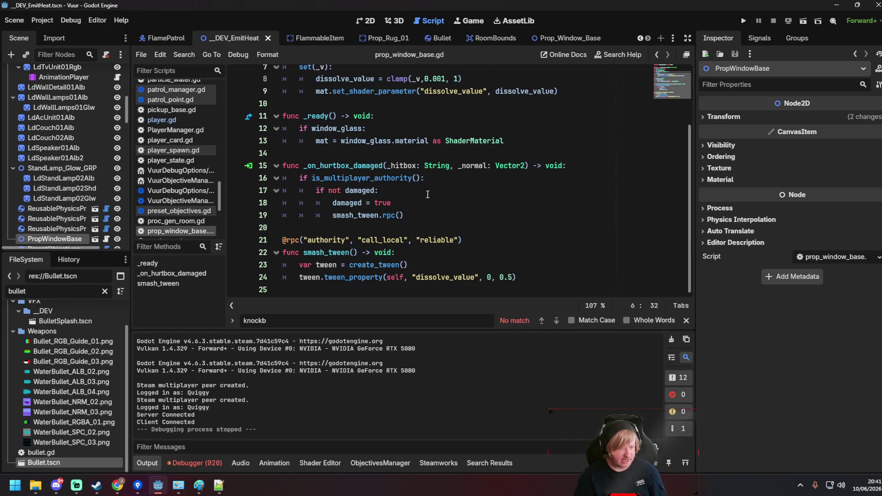
{"action": "key", "text": "alt+Tab"}
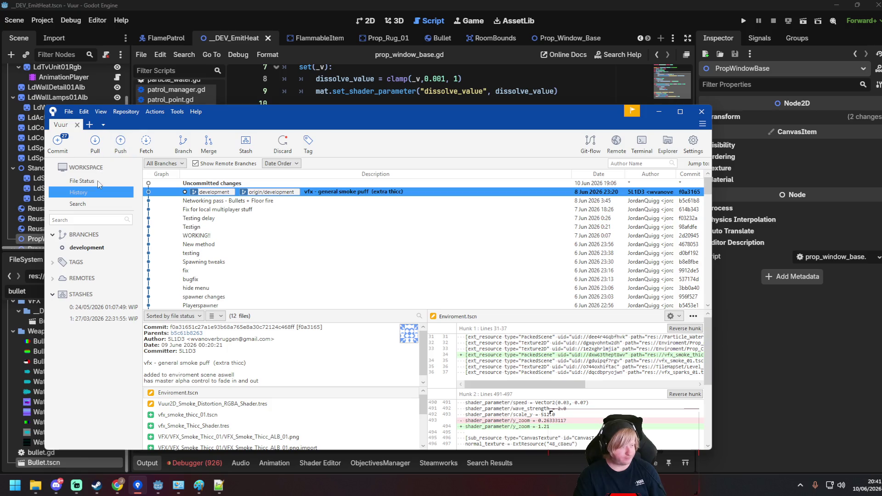
{"action": "left_click", "coordinate": [98, 182]}
{"action": "scroll", "coordinate": [238, 316], "scroll_direction": "down", "scroll_amount": 2}
{"action": "scroll", "coordinate": [257, 340], "scroll_direction": "up", "scroll_amount": 3}
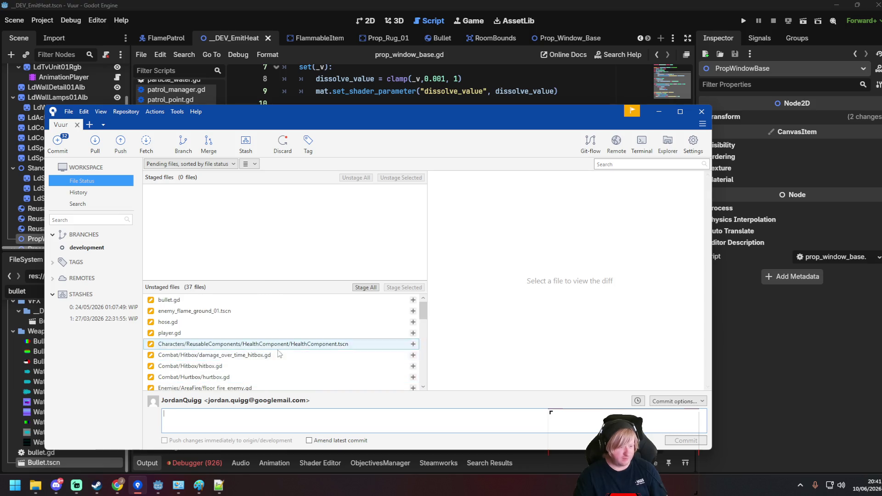
{"action": "scroll", "coordinate": [276, 351], "scroll_direction": "down", "scroll_amount": 3}
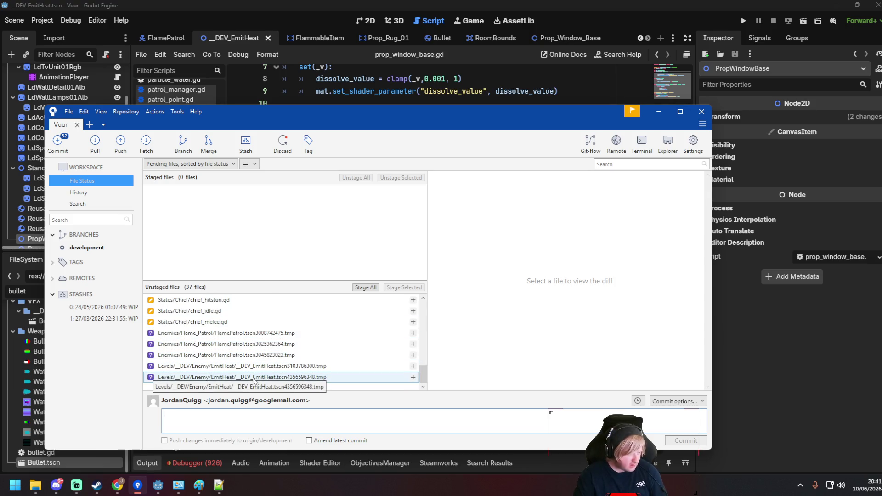
Remove the five stray .tmp files from the working copy
{"action": "left_click_drag", "start_coordinate": [251, 381], "coordinate": [269, 338]}
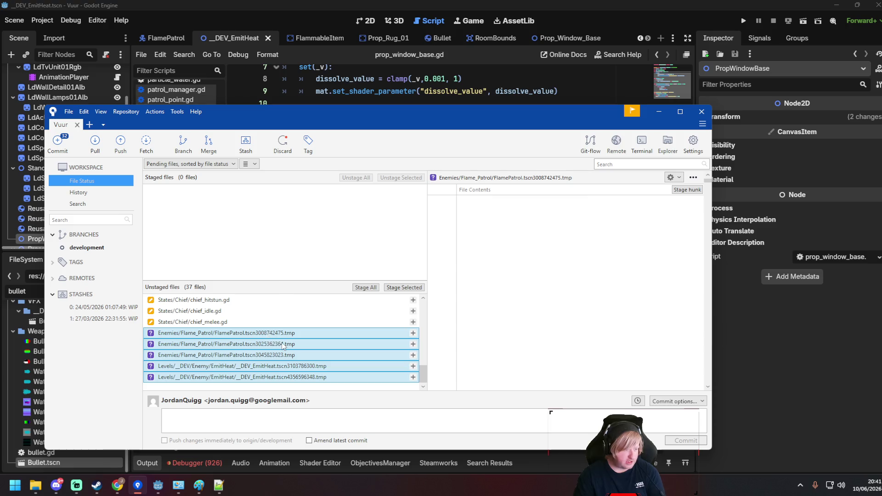
{"action": "right_click", "coordinate": [279, 338]}
{"action": "left_click", "coordinate": [200, 250]}
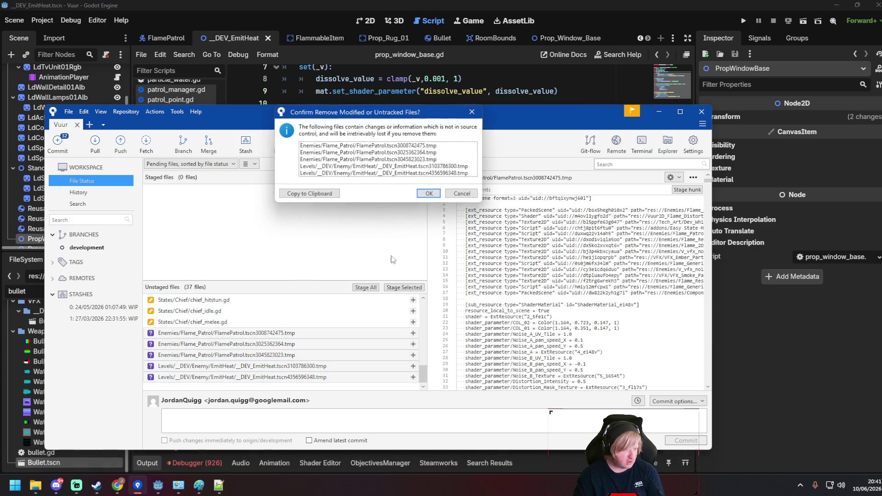
{"action": "left_click", "coordinate": [423, 194]}
{"action": "left_click", "coordinate": [238, 375]}
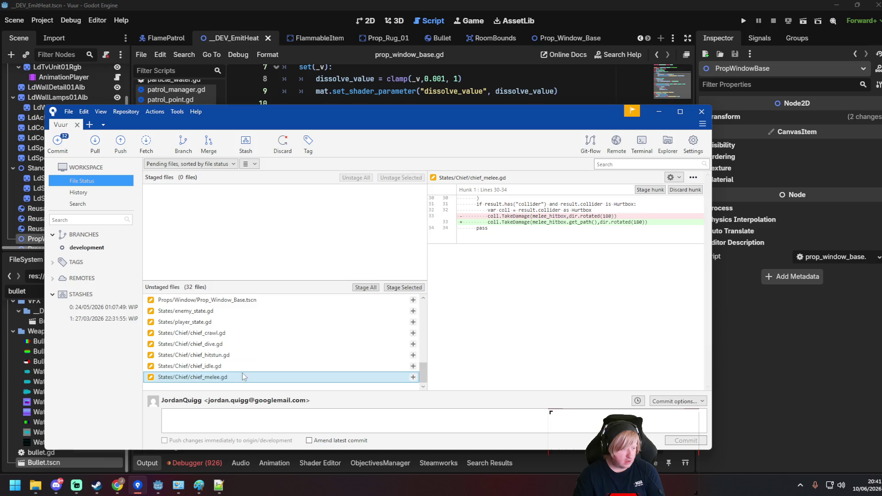
Stage all 32 remaining changes and draft the commit message about replicating fire states
{"action": "scroll", "coordinate": [350, 314], "scroll_direction": "up", "scroll_amount": 5}
{"action": "left_click", "coordinate": [366, 288]}
{"action": "left_click", "coordinate": [262, 418]}
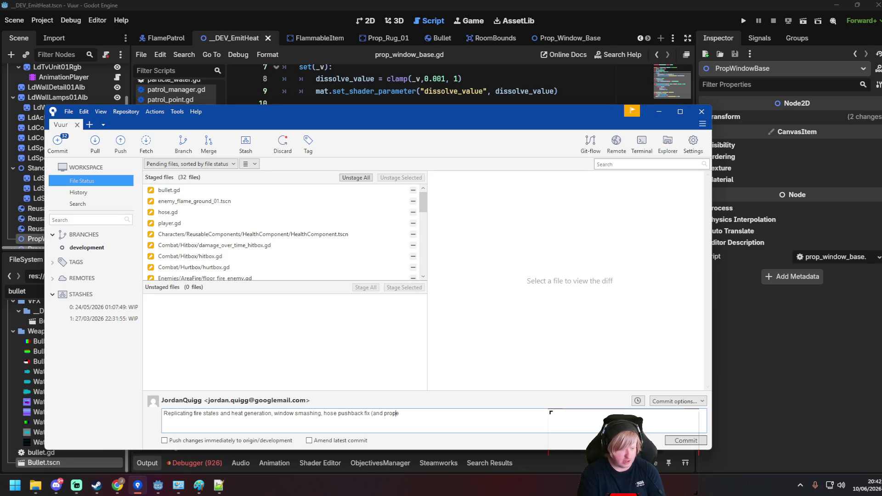
{"action": "type", "text": "risation) , smoke replication,"}
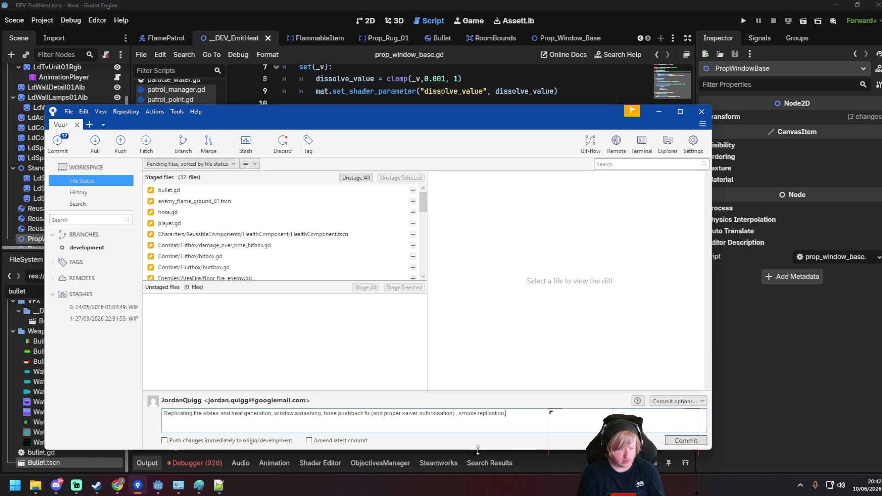
Check the done items in the todo notes, then return to Sourcetree
{"action": "key", "text": "alt+Tab"}
{"action": "left_click", "coordinate": [218, 485]}
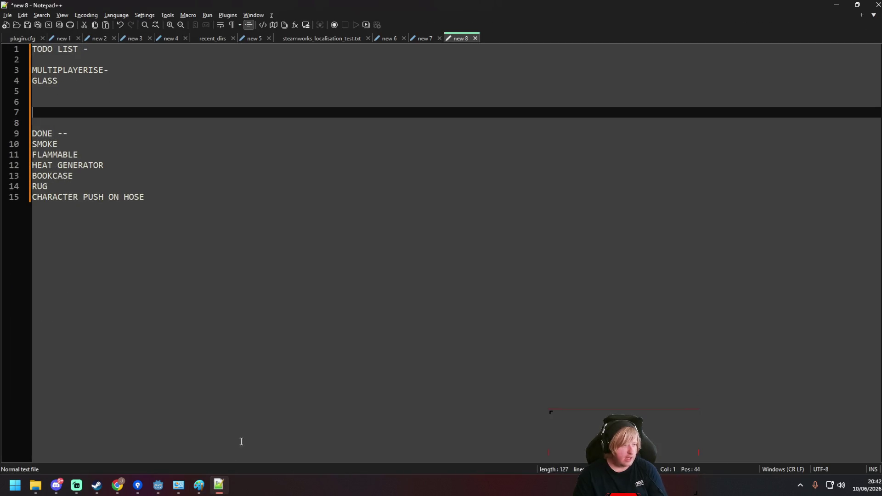
{"action": "left_click", "coordinate": [145, 186]}
{"action": "left_click", "coordinate": [169, 198]}
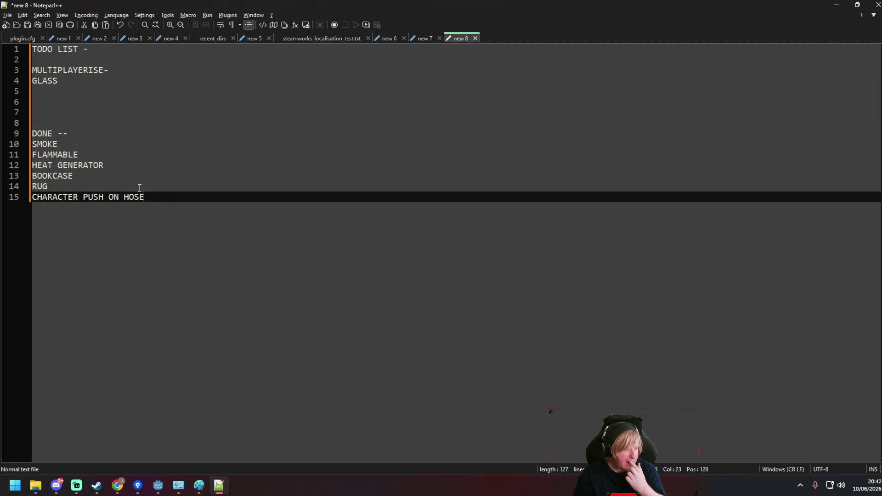
{"action": "left_click_drag", "start_coordinate": [140, 186], "coordinate": [233, 153]}
{"action": "left_click", "coordinate": [233, 153]}
{"action": "left_click", "coordinate": [836, 6]}
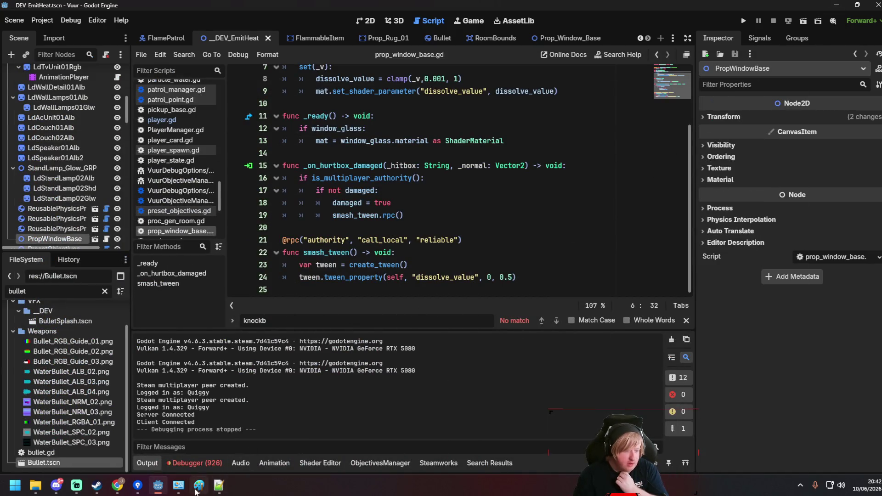
{"action": "left_click", "coordinate": [137, 487]}
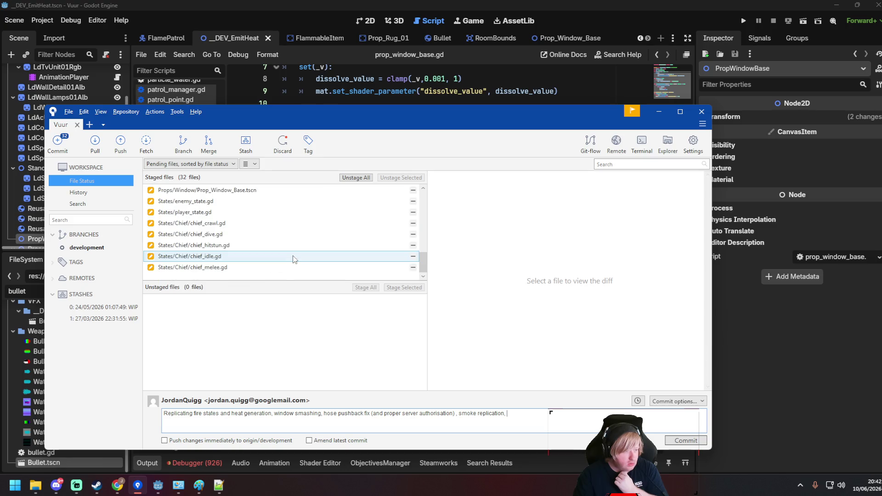
Commit the 32 staged changes with push to origin/development enabled
{"action": "scroll", "coordinate": [294, 261], "scroll_direction": "down", "scroll_amount": 5}
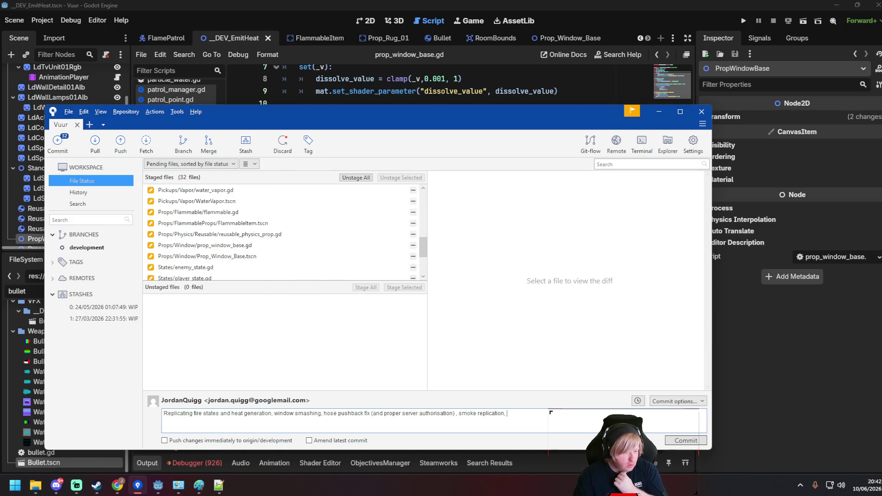
{"action": "left_click", "coordinate": [678, 441]}
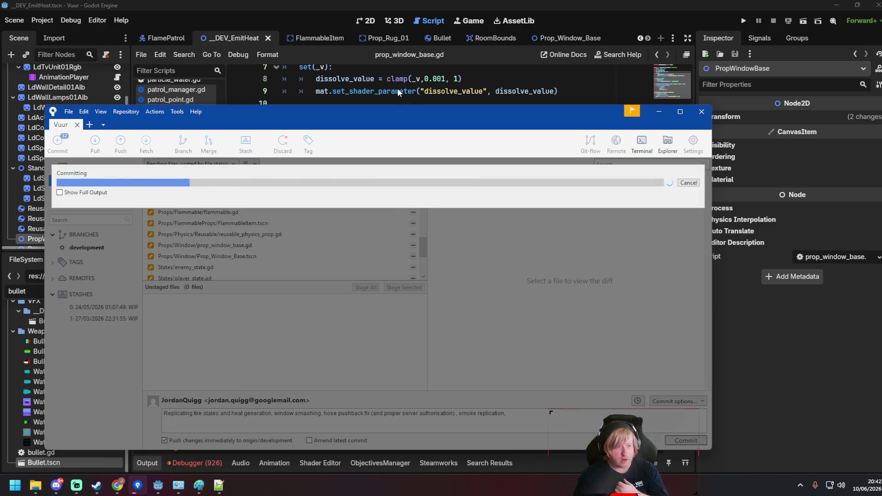
{"action": "left_click", "coordinate": [398, 92]}
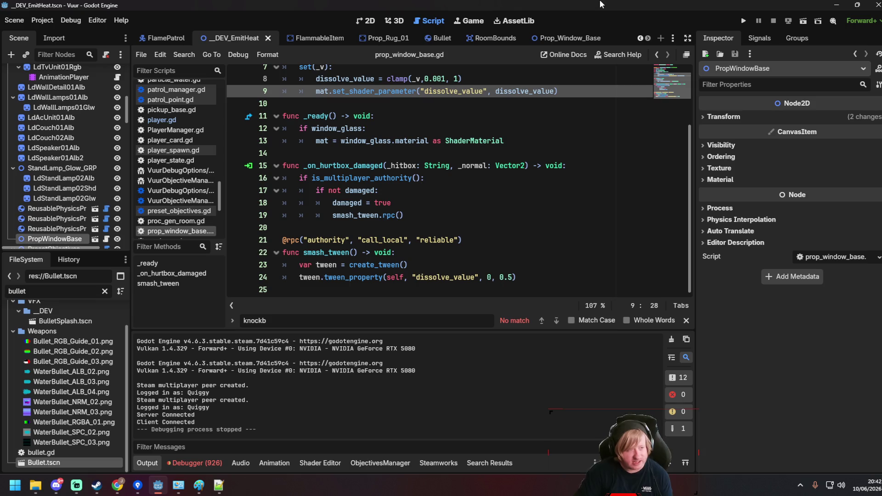
Switch Godot to the 2D view of the __DEV_EmitHeat level and clear the selection
{"action": "left_click", "coordinate": [371, 18]}
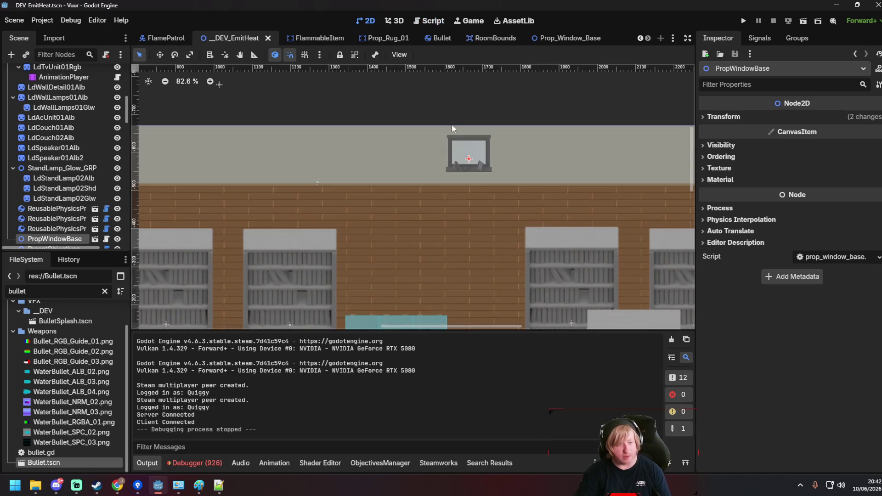
{"action": "left_click", "coordinate": [415, 221]}
{"action": "scroll", "coordinate": [418, 225], "scroll_direction": "down", "scroll_amount": 6}
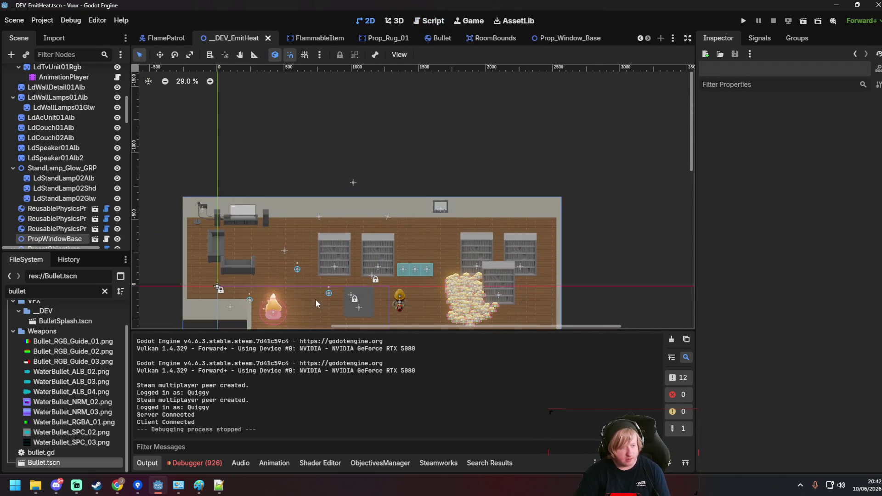
Select the FlamePatrol node and open its attached flame_generic.gd script
{"action": "scroll", "coordinate": [361, 183], "scroll_direction": "up", "scroll_amount": 4}
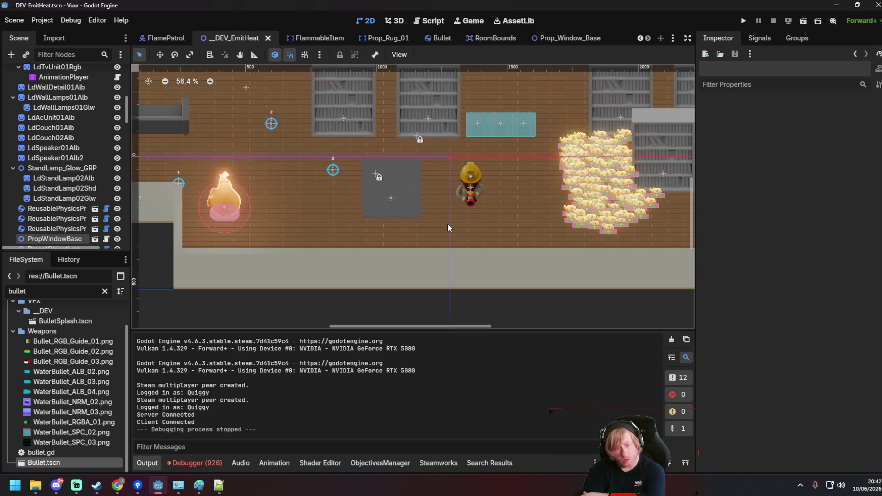
{"action": "left_click", "coordinate": [220, 211]}
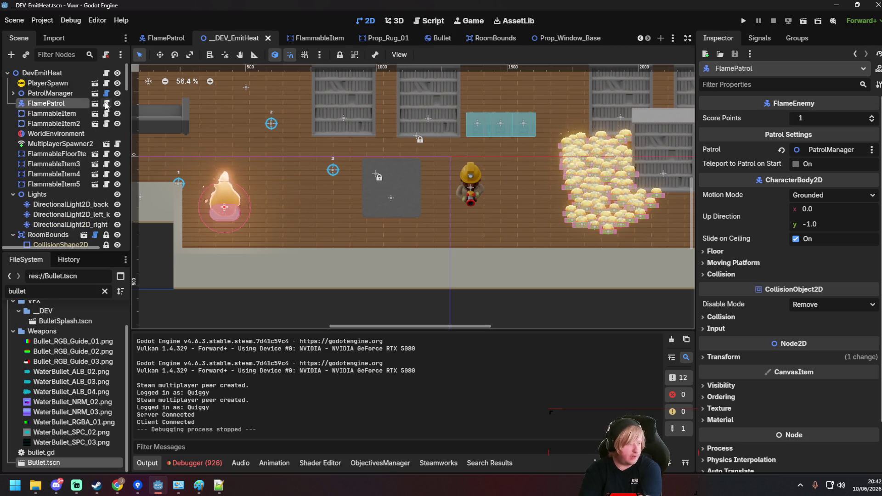
{"action": "left_click", "coordinate": [106, 104]}
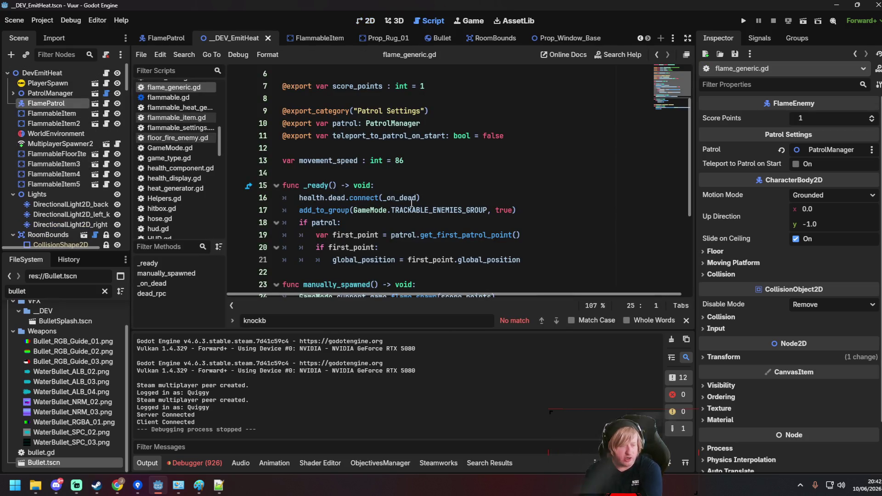
Add 'if is_multiplayer_authority():' after line 17 and indent the patrol setup lines 19-22 under it
{"action": "scroll", "coordinate": [407, 205], "scroll_direction": "down", "scroll_amount": 2}
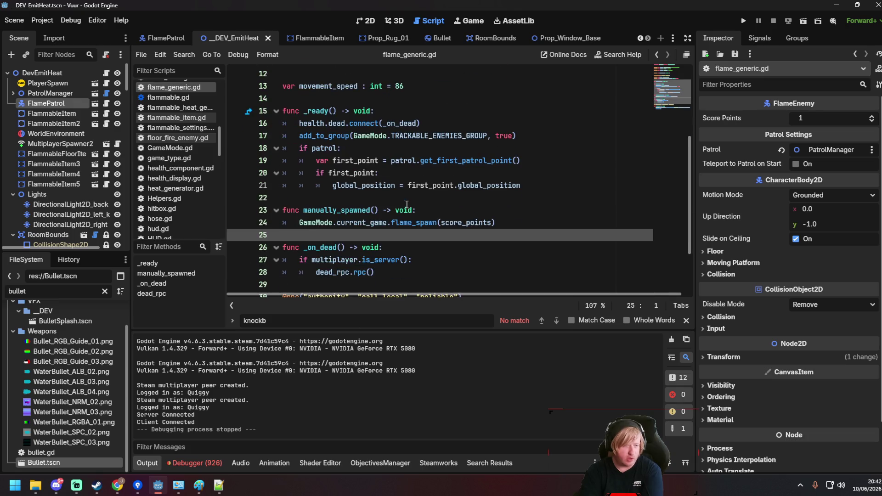
{"action": "left_click", "coordinate": [538, 135]}
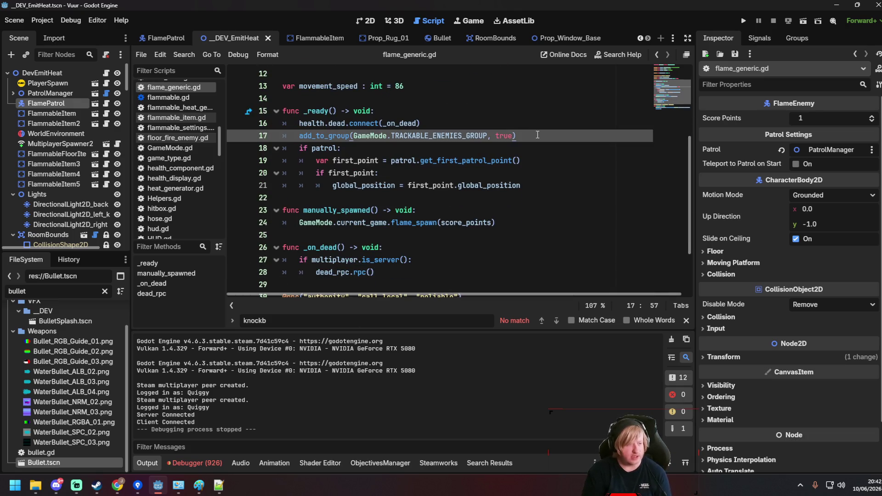
{"action": "key", "text": "Return"}
{"action": "type", "text": "i"}
{"action": "key", "text": "BackSpace"}
{"action": "key", "text": "BackSpace"}
{"action": "key", "text": "BackSpace"}
{"action": "type", "text": "is_mul"}
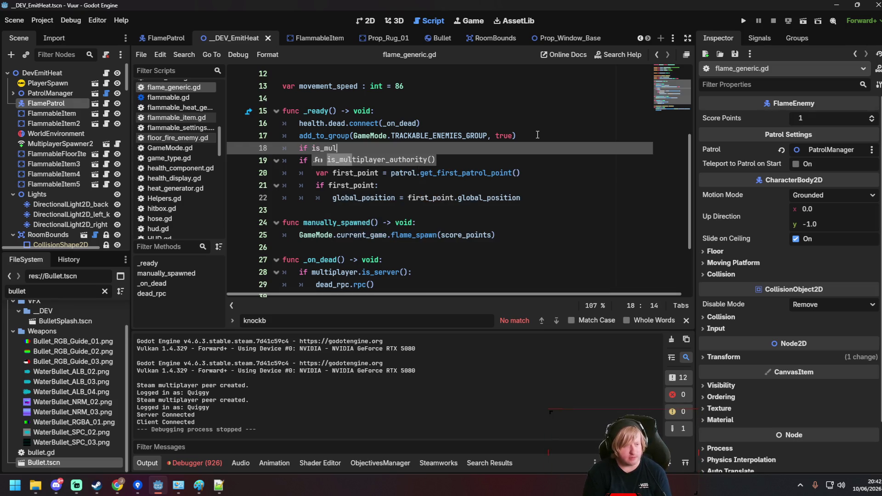
{"action": "key", "text": "Return"}
{"action": "type", "text": ":"}
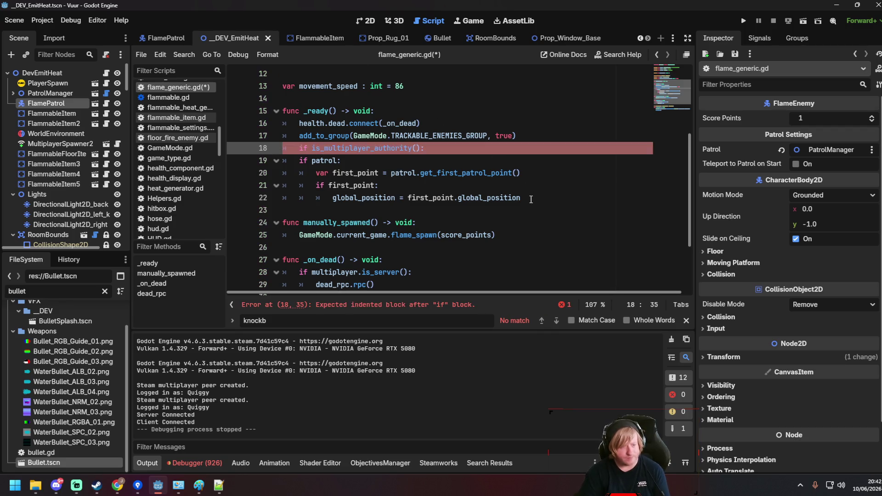
{"action": "left_click_drag", "start_coordinate": [522, 197], "coordinate": [265, 164]}
{"action": "key", "text": "Tab"}
{"action": "left_click", "coordinate": [394, 185]}
Save flame_generic.gd and launch the game to test the patrols
{"action": "key", "text": "ctrl+s"}
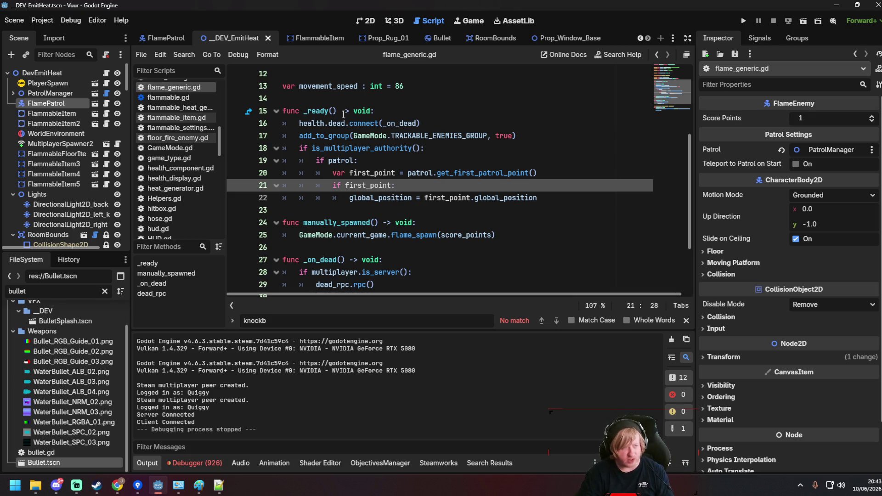
{"action": "left_click", "coordinate": [347, 121]}
{"action": "key", "text": "F6"}
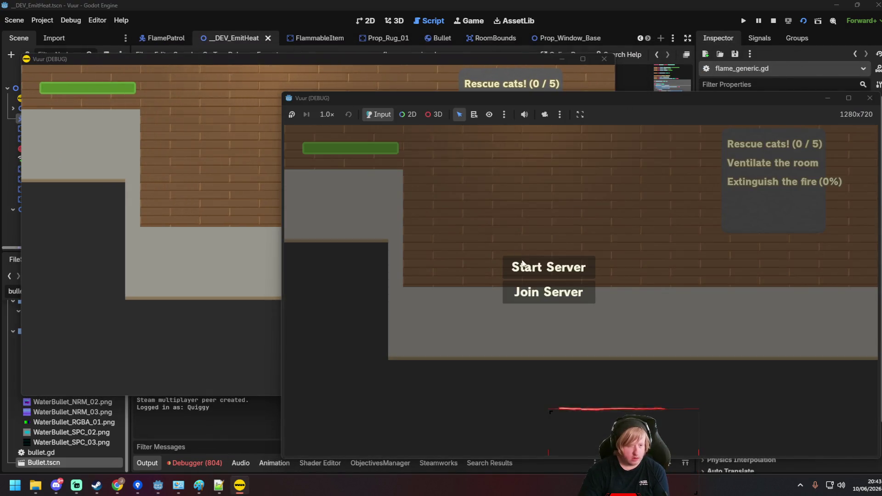
Host in one debug window, join from the other, and spray water at the approaching flames
{"action": "left_click", "coordinate": [577, 268]}
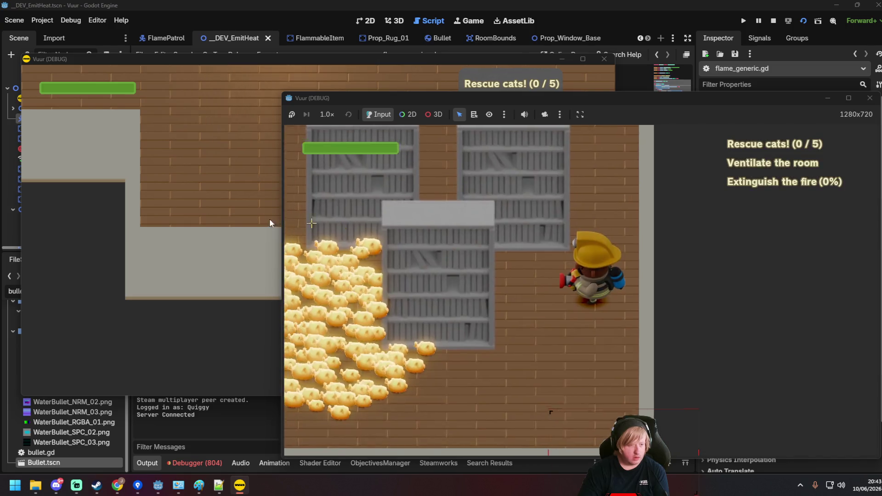
{"action": "left_click", "coordinate": [226, 211]}
{"action": "left_click", "coordinate": [308, 234]}
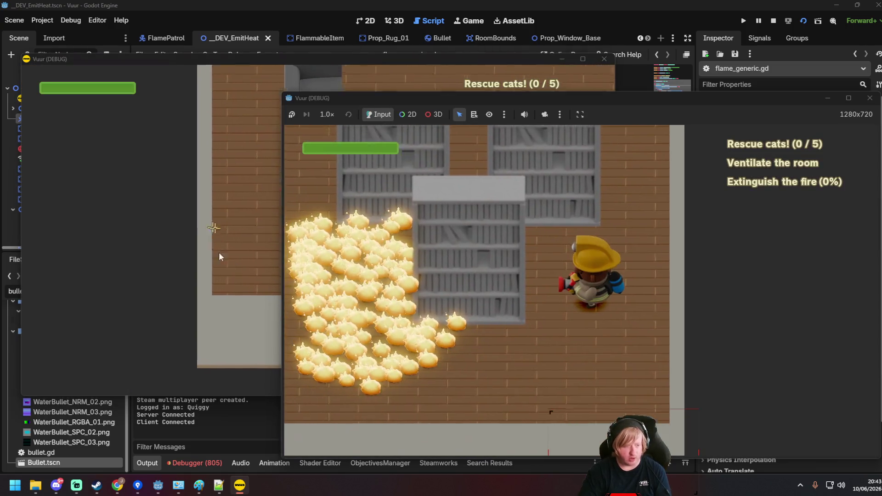
{"action": "left_click", "coordinate": [440, 272]}
{"action": "key", "text": "a"}
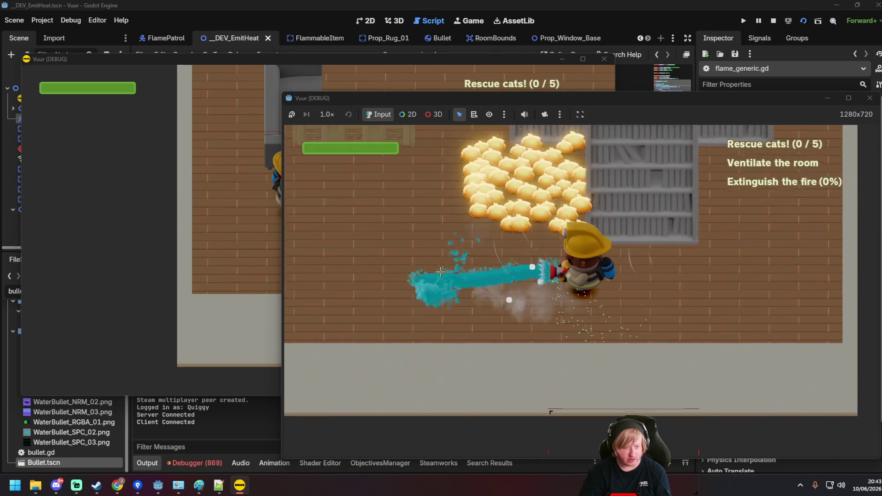
{"action": "key", "text": "a"}
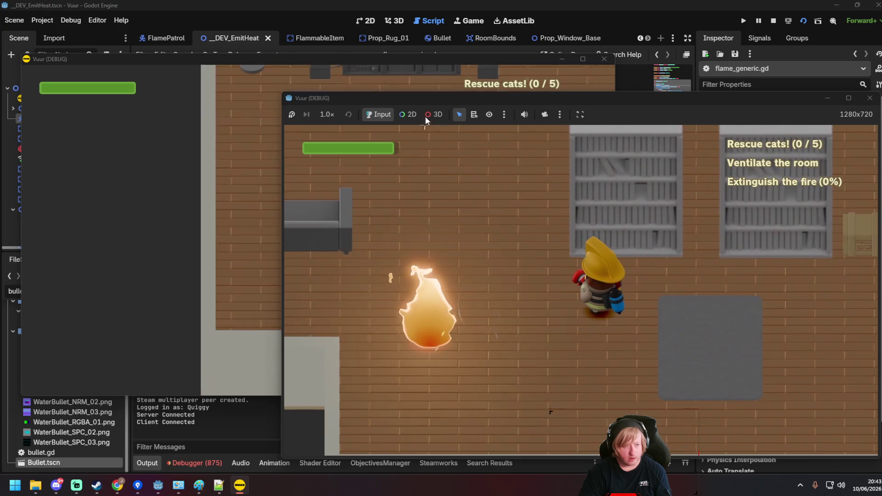
{"action": "left_click_drag", "start_coordinate": [425, 98], "coordinate": [641, 95]}
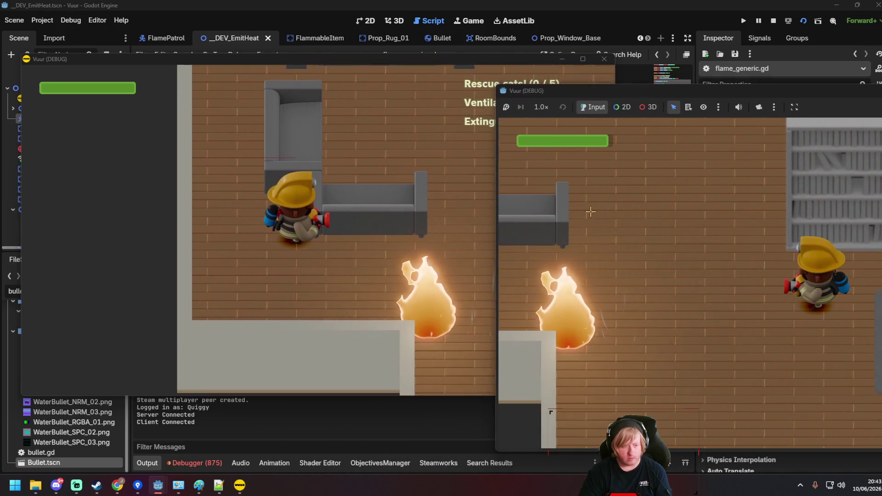
{"action": "left_click", "coordinate": [587, 257]}
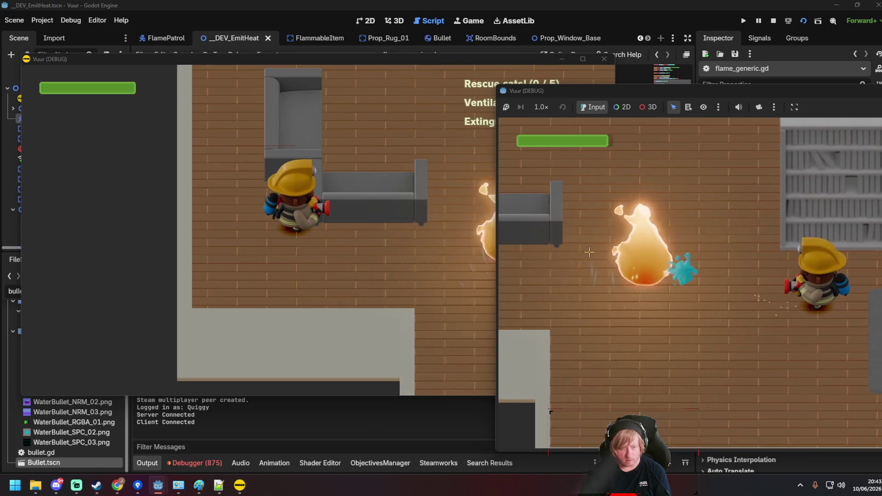
{"action": "key", "text": "a"}
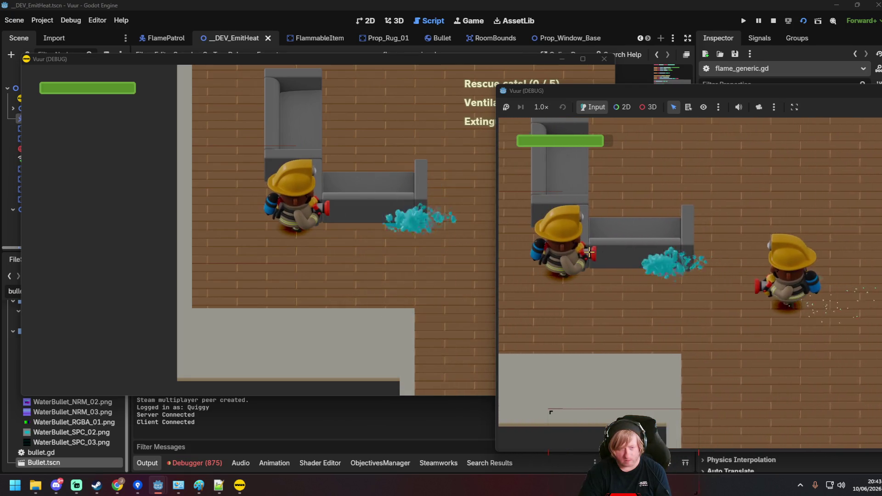
{"action": "key", "text": "s"}
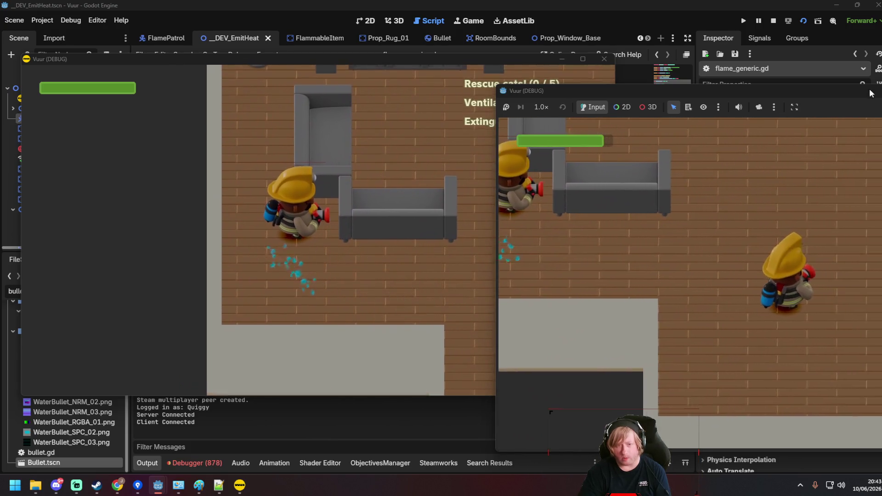
Close both game windows and bring Sourcetree to the front
{"action": "left_click_drag", "start_coordinate": [589, 118], "coordinate": [191, 66]}
{"action": "left_click", "coordinate": [686, 66]}
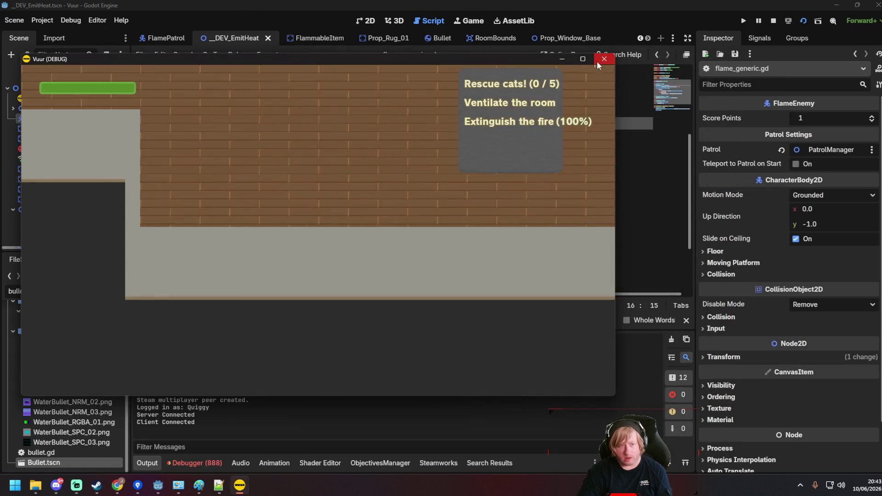
{"action": "left_click", "coordinate": [597, 61]}
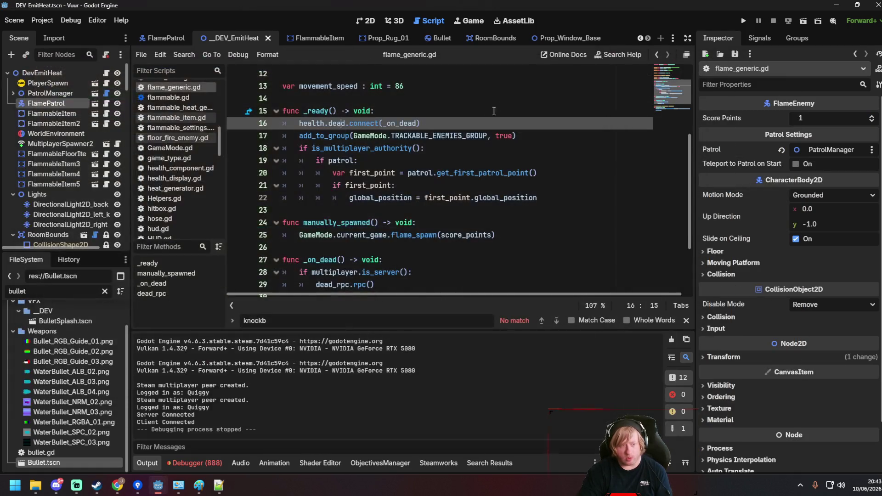
{"action": "left_click", "coordinate": [446, 134]}
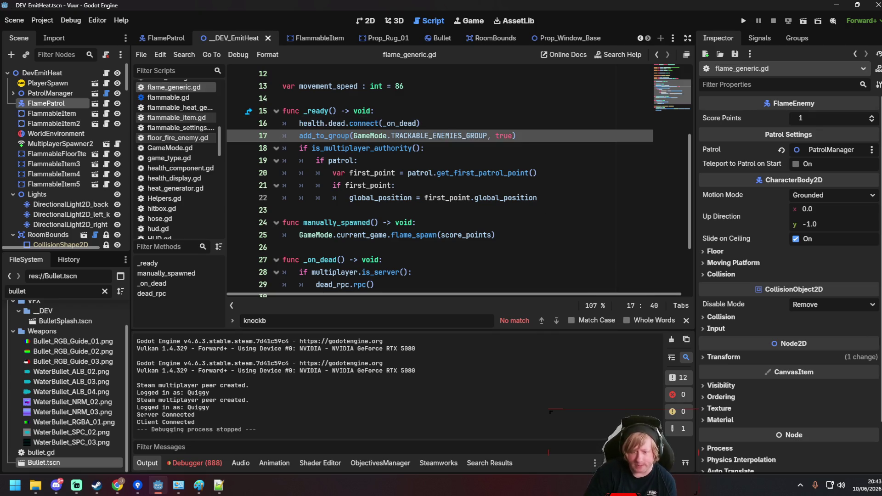
{"action": "left_click", "coordinate": [137, 486]}
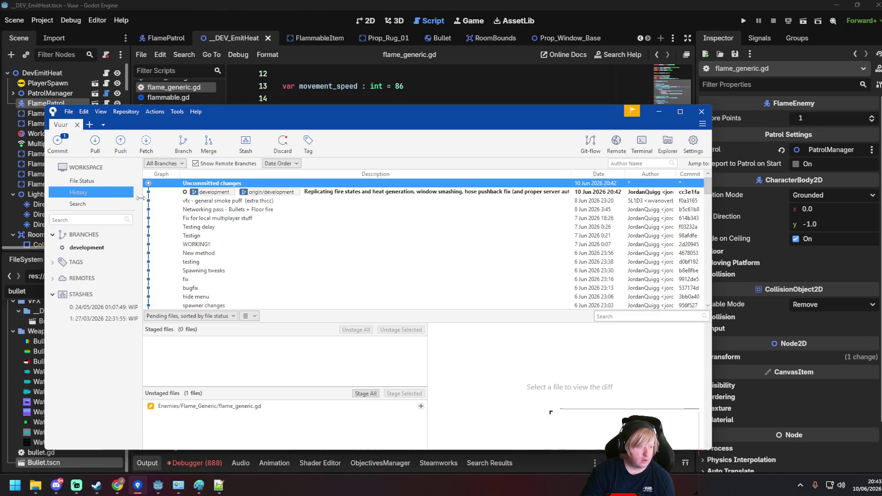
Stage flame_generic.gd in Sourcetree's File Status view
{"action": "left_click", "coordinate": [97, 184]}
{"action": "left_click", "coordinate": [246, 304]}
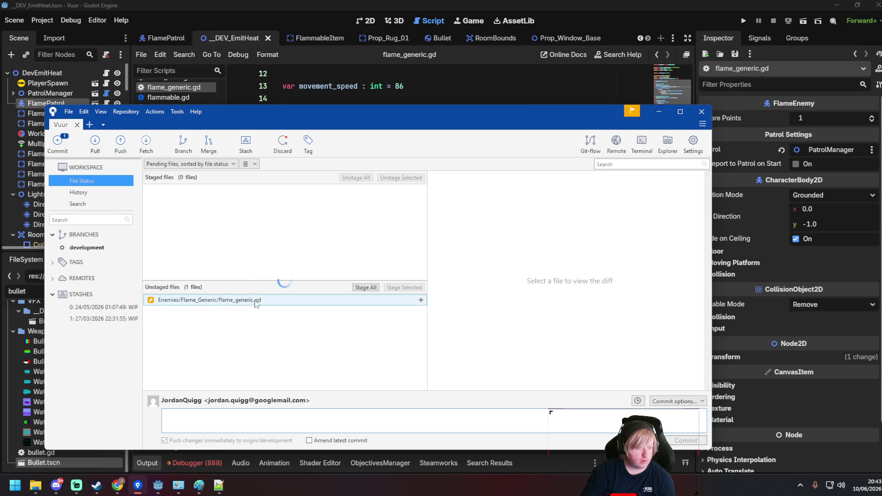
{"action": "right_click", "coordinate": [404, 300]}
{"action": "left_click", "coordinate": [337, 351]}
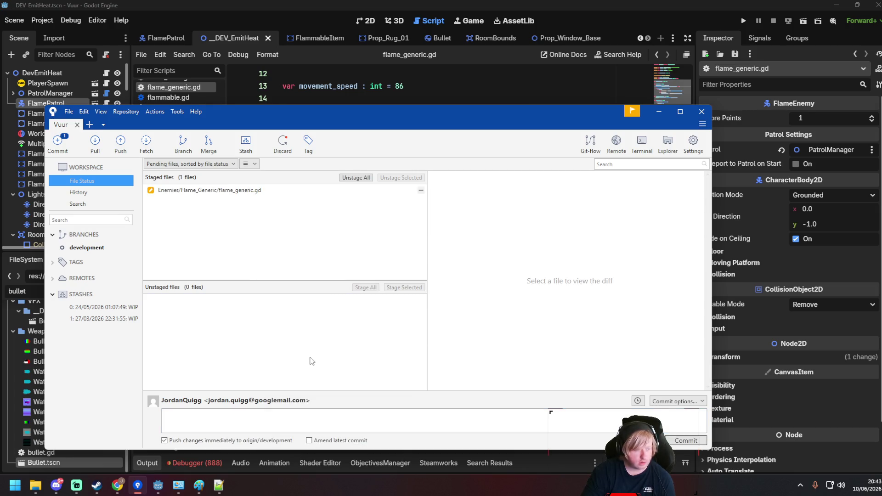
Commit it with the message 'enemy movement / patrol only on server'
{"action": "left_click", "coordinate": [251, 427]}
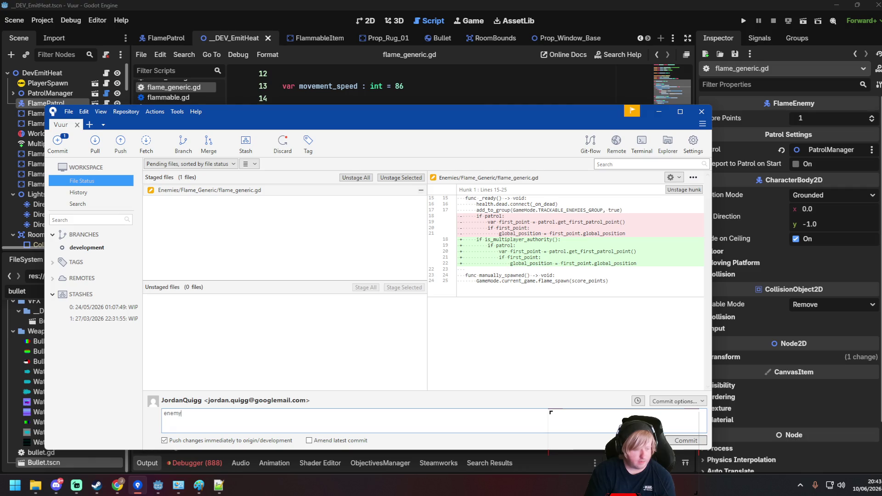
{"action": "type", "text": "patrol only on server"}
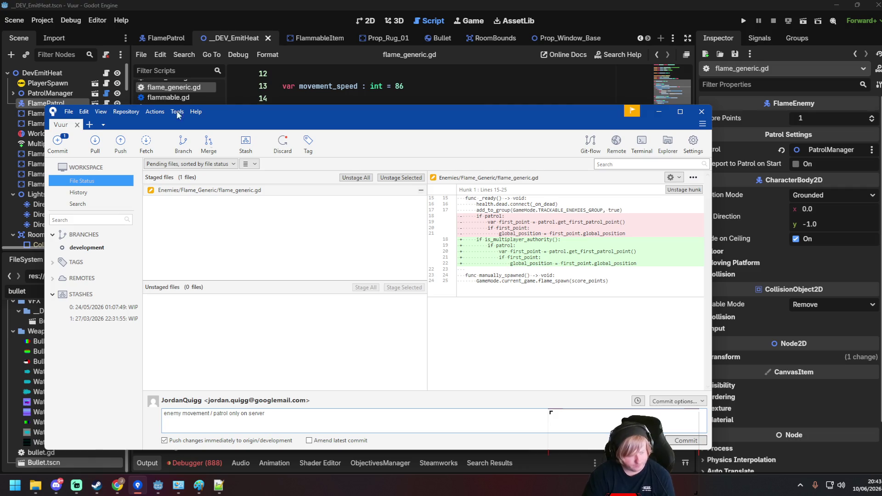
{"action": "left_click", "coordinate": [582, 88]}
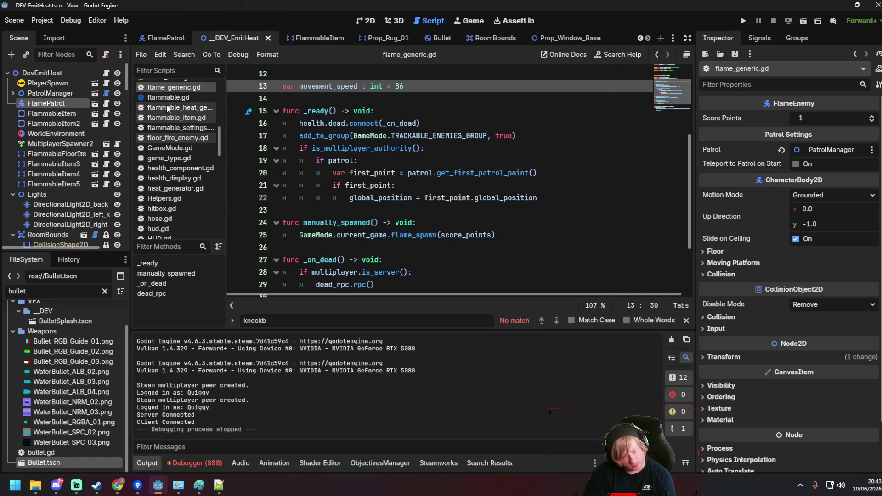
{"action": "key", "text": "alt+Tab"}
{"action": "left_click", "coordinate": [685, 440]}
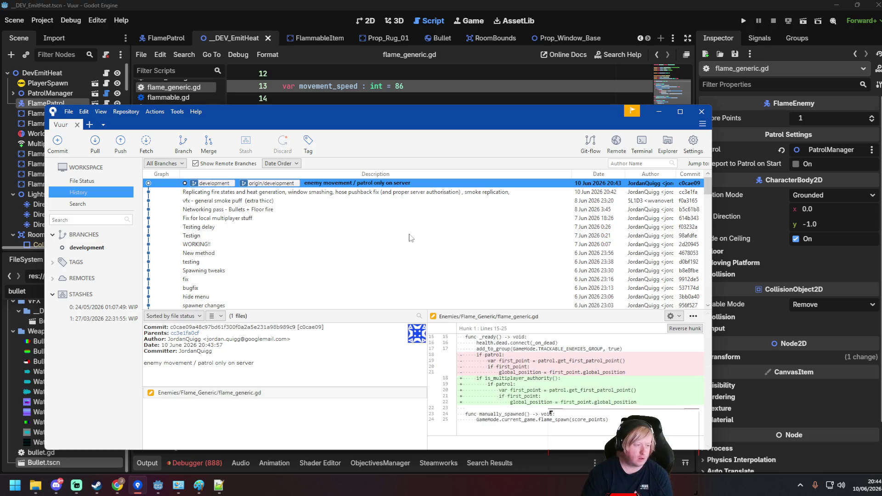
{"action": "left_click", "coordinate": [658, 112]}
{"action": "left_click", "coordinate": [404, 115]}
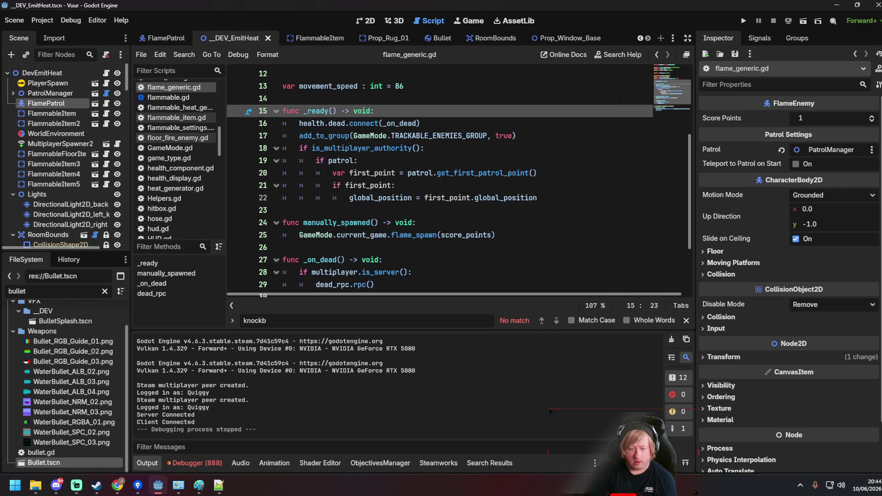
{"action": "key", "text": "alt+Tab"}
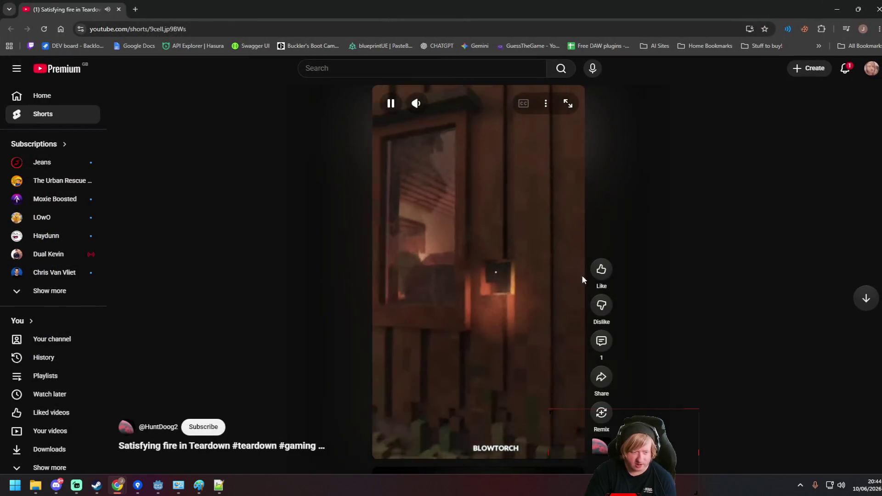
Pause the 'Satisfying fire in Teardown' Short
{"action": "left_click", "coordinate": [482, 268]}
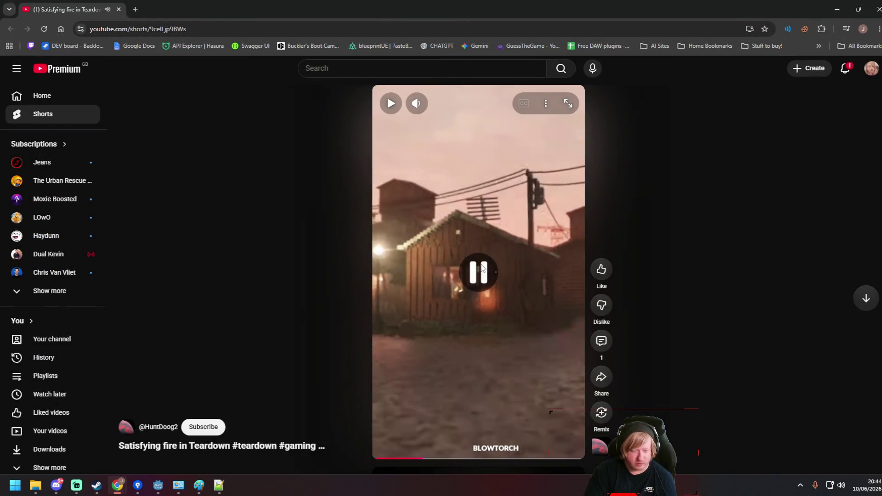
{"action": "key", "text": "alt+Tab"}
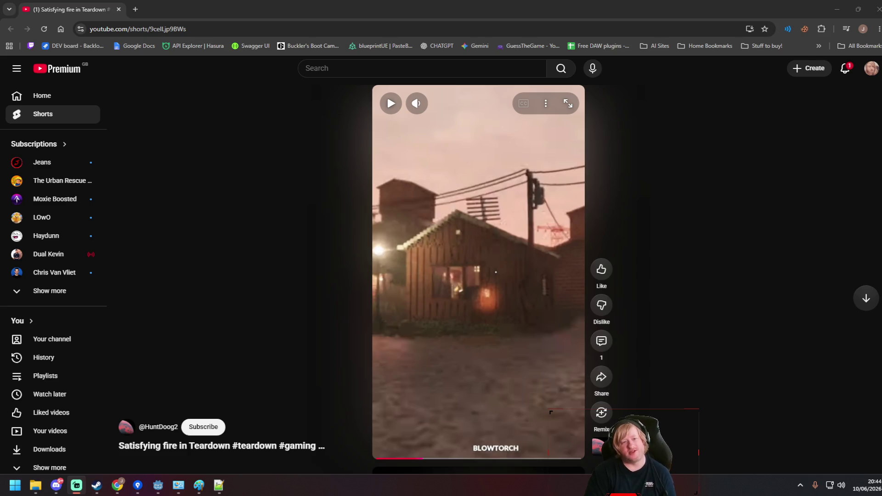
{"action": "key", "text": "alt+Tab"}
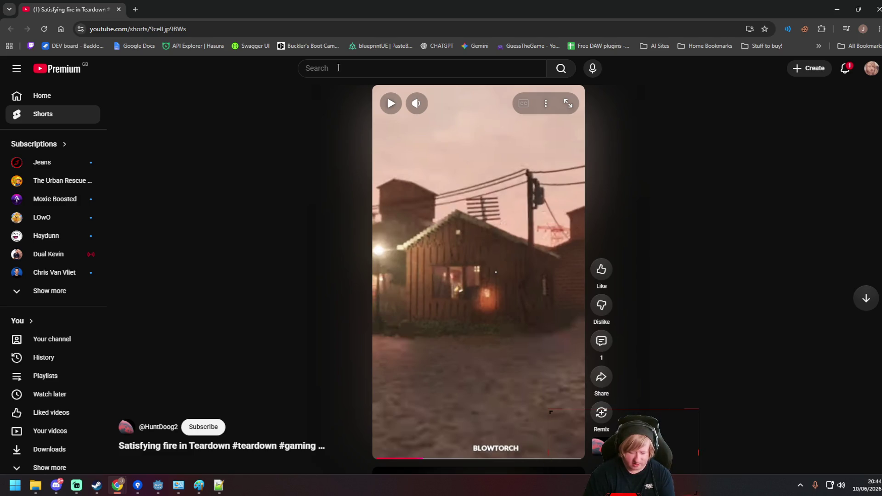
Search 'old minecraft fire spread', play 'Minecraft FIREE WTFFFFFFF!!!!' and raise the volume slightly
{"action": "left_click", "coordinate": [339, 67]}
{"action": "type", "text": "old minecraft dire"}
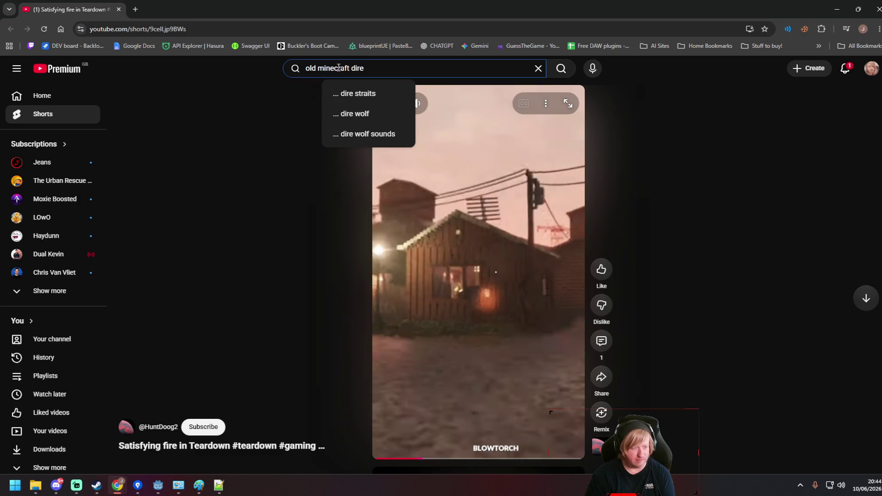
{"action": "key", "text": "BackSpace"}
{"action": "key", "text": "BackSpace"}
{"action": "key", "text": "BackSpace"}
{"action": "type", "text": "fire"}
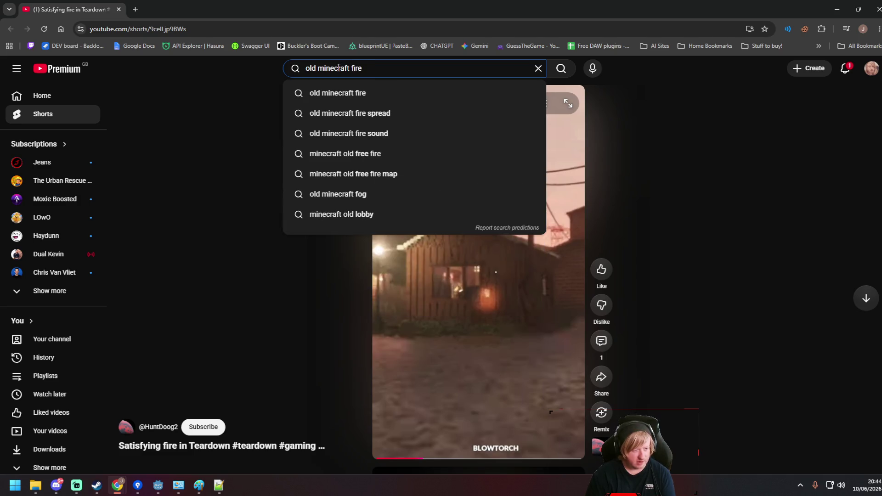
{"action": "key", "text": "Down"}
{"action": "key", "text": "Down"}
{"action": "key", "text": "Return"}
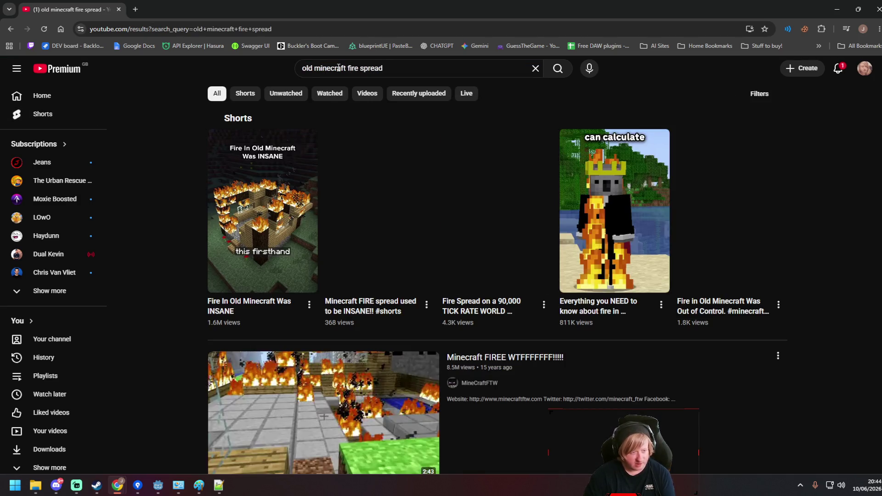
{"action": "scroll", "coordinate": [368, 229], "scroll_direction": "down", "scroll_amount": 1}
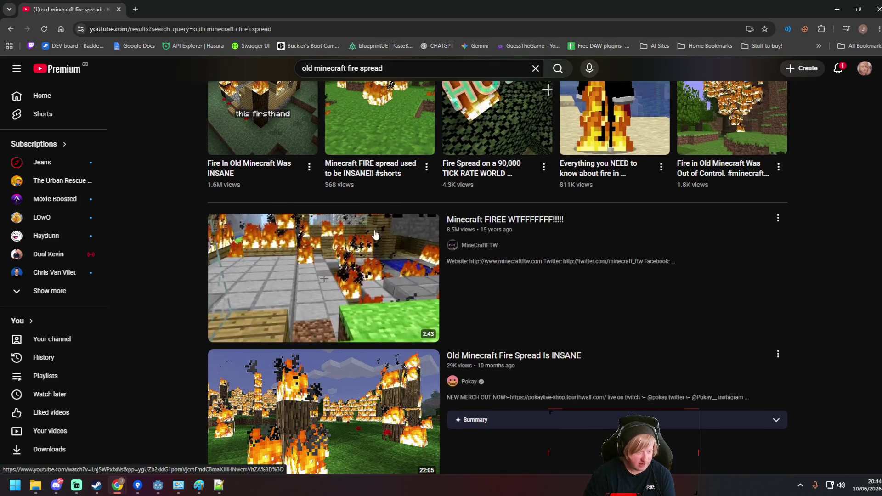
{"action": "left_click", "coordinate": [369, 234]}
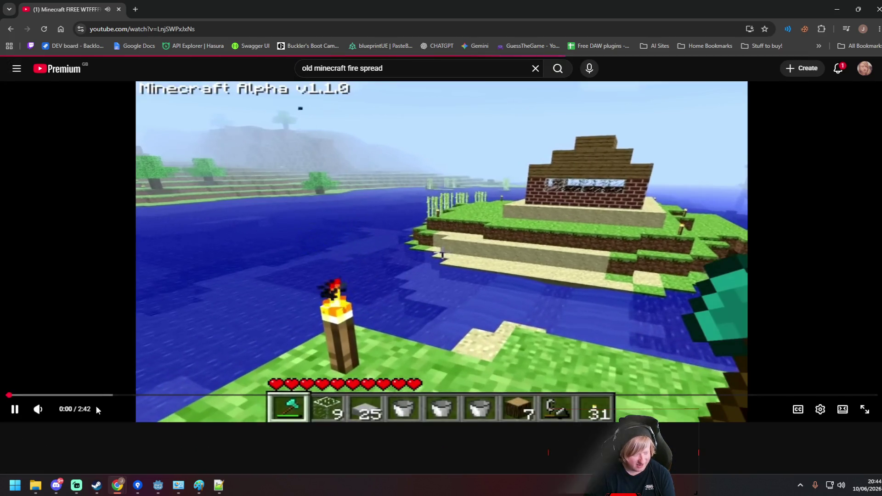
{"action": "left_click_drag", "start_coordinate": [61, 413], "coordinate": [64, 413]}
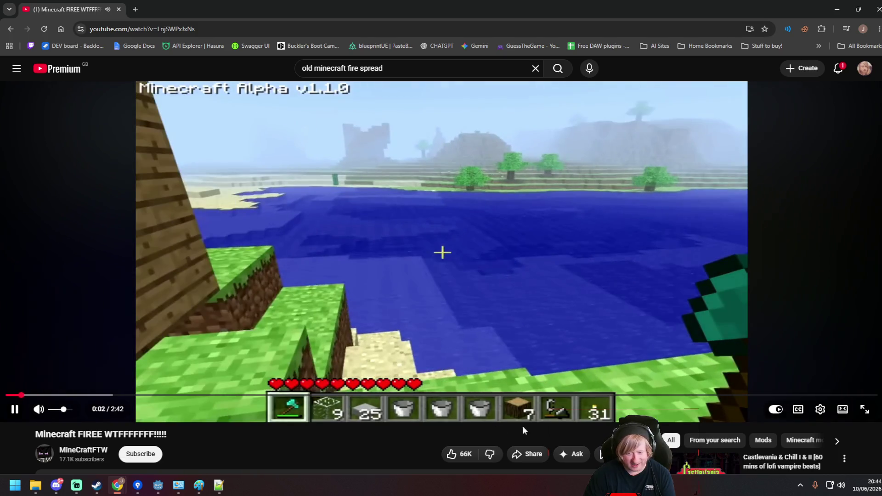
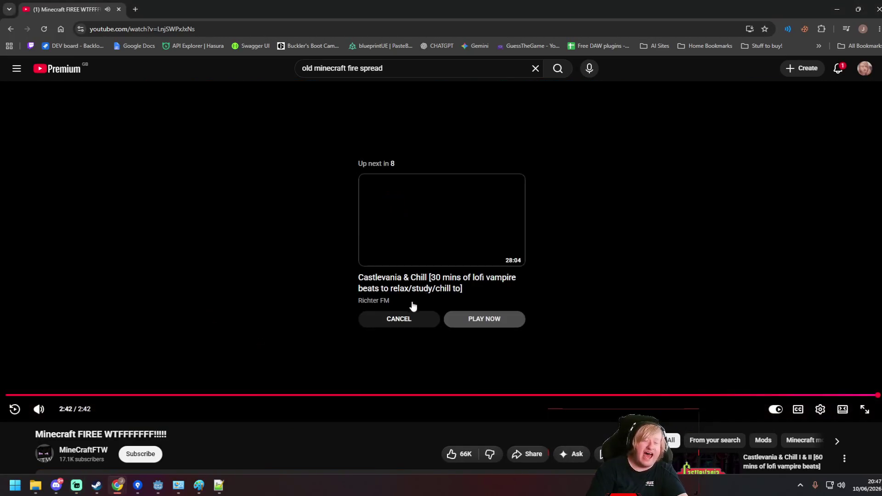
Pause the autoplaying Castlevania & Chill lofi video and return to the YouTube home feed
{"action": "scroll", "coordinate": [303, 425], "scroll_direction": "down", "scroll_amount": 10}
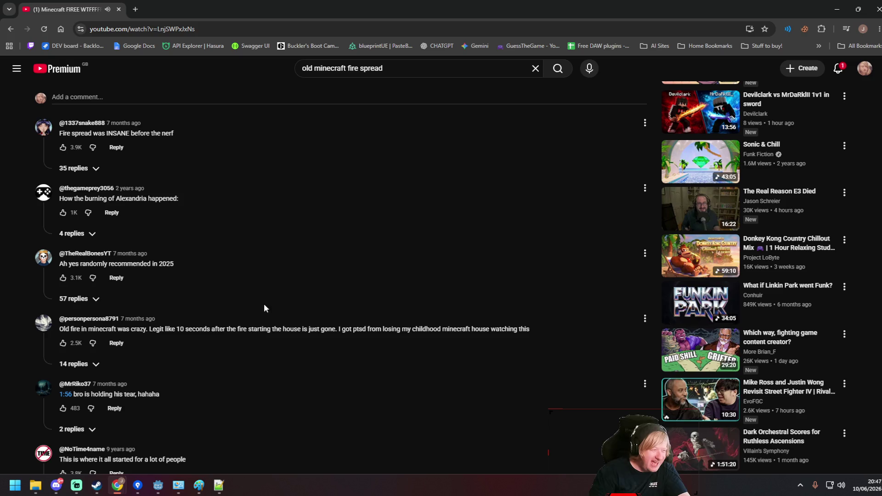
{"action": "scroll", "coordinate": [326, 364], "scroll_direction": "up", "scroll_amount": 2}
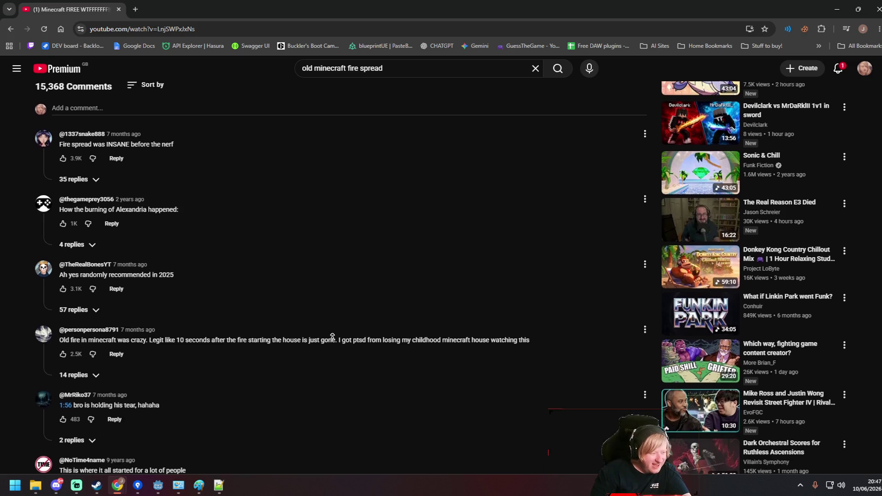
{"action": "scroll", "coordinate": [407, 364], "scroll_direction": "up", "scroll_amount": 10}
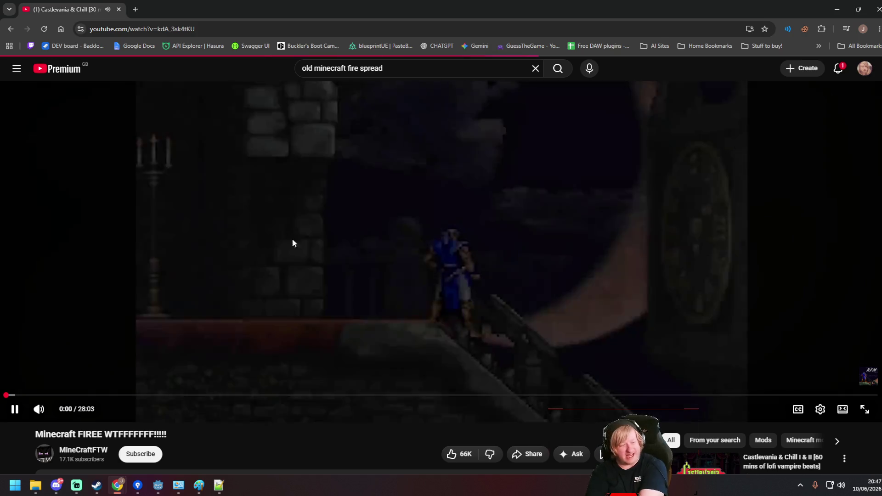
{"action": "left_click", "coordinate": [299, 241]}
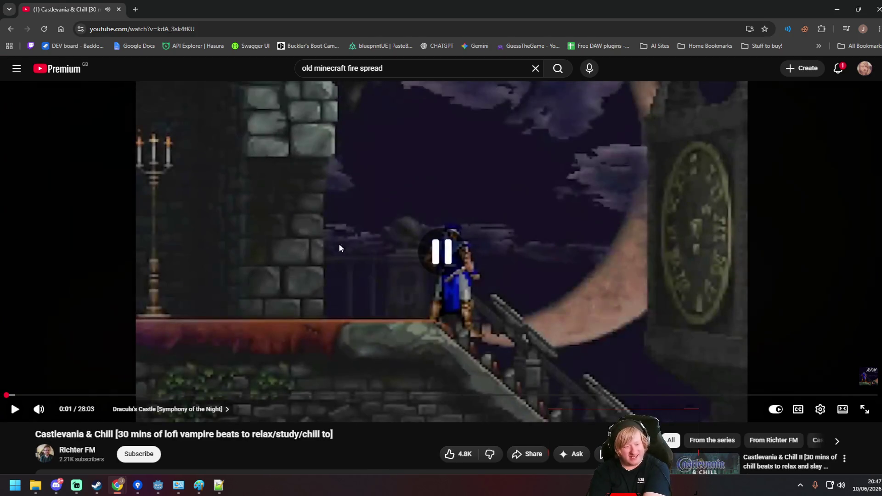
{"action": "left_click", "coordinate": [72, 73]}
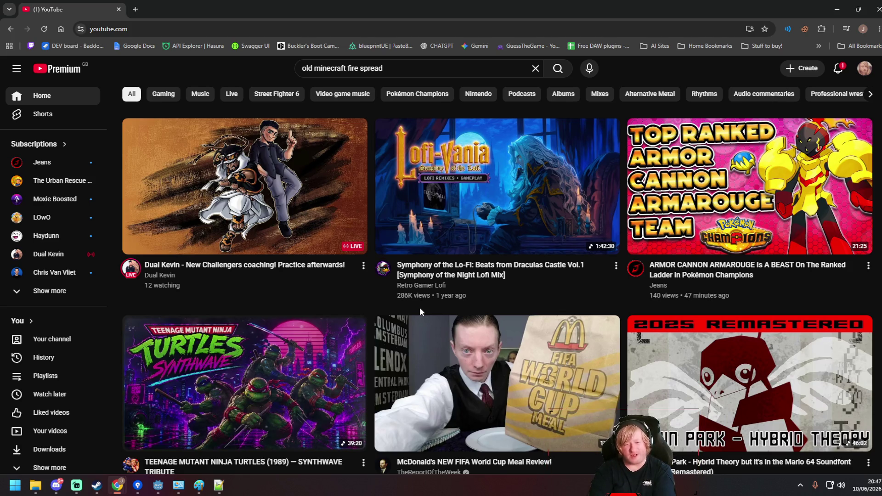
Launch Riot Client by searching 'riot' in Windows search and bring its window forward
{"action": "scroll", "coordinate": [419, 311], "scroll_direction": "down", "scroll_amount": 4}
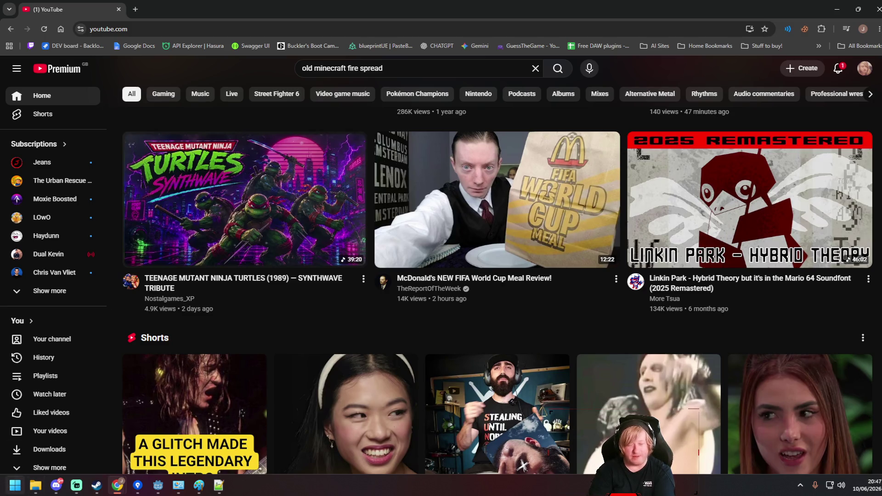
{"action": "left_click", "coordinate": [15, 485]}
{"action": "mouse_move", "coordinate": [57, 486]}
{"action": "type", "text": "riot"}
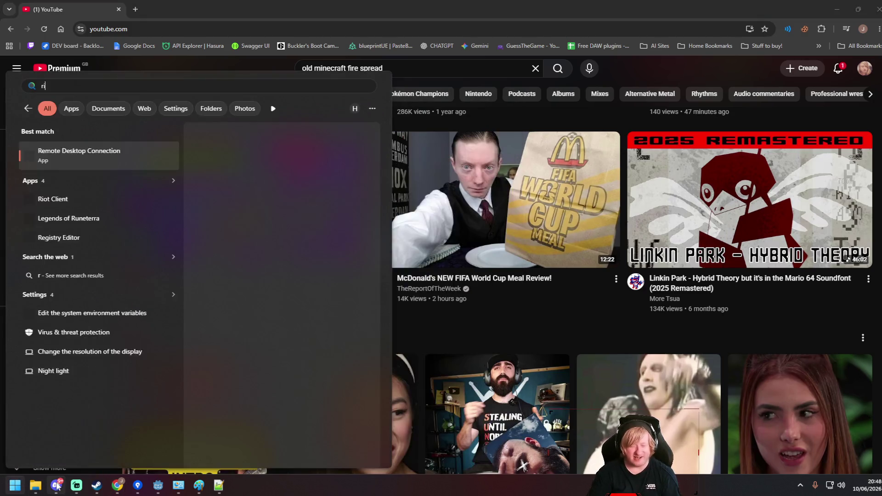
{"action": "key", "text": "Return"}
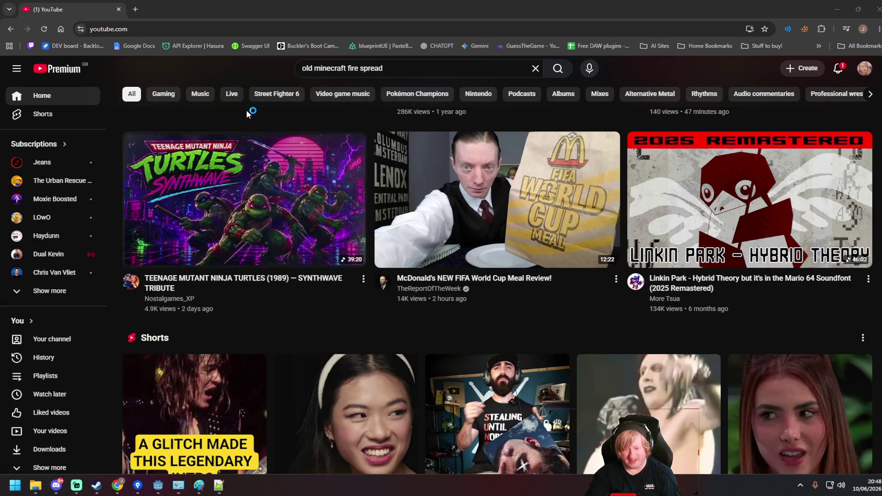
{"action": "scroll", "coordinate": [363, 254], "scroll_direction": "down", "scroll_amount": 3}
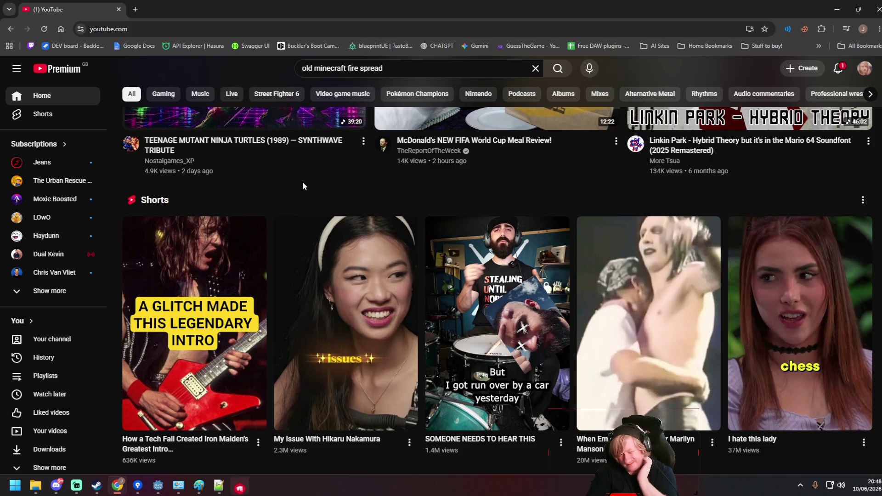
{"action": "left_click", "coordinate": [240, 488]}
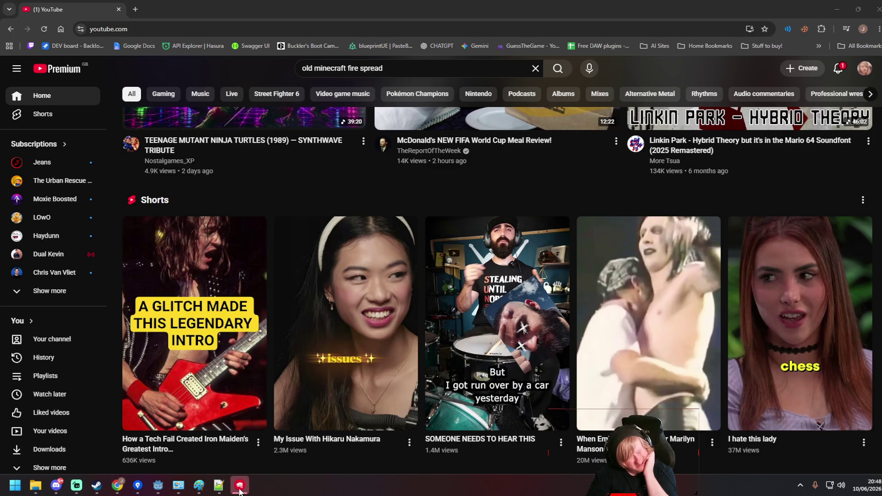
{"action": "left_click", "coordinate": [240, 486]}
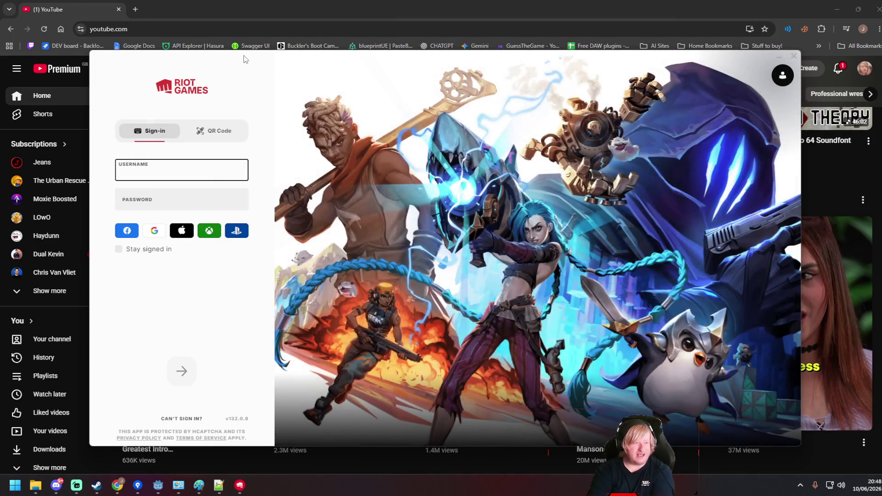
Reposition the Riot Client window, open the 2XKO game page, and switch to the Godot editor
{"action": "mouse_move", "coordinate": [244, 57]}
{"action": "left_mouse_down"}
{"action": "mouse_move", "coordinate": [343, 47]}
{"action": "mouse_move", "coordinate": [305, 63]}
{"action": "left_mouse_up"}
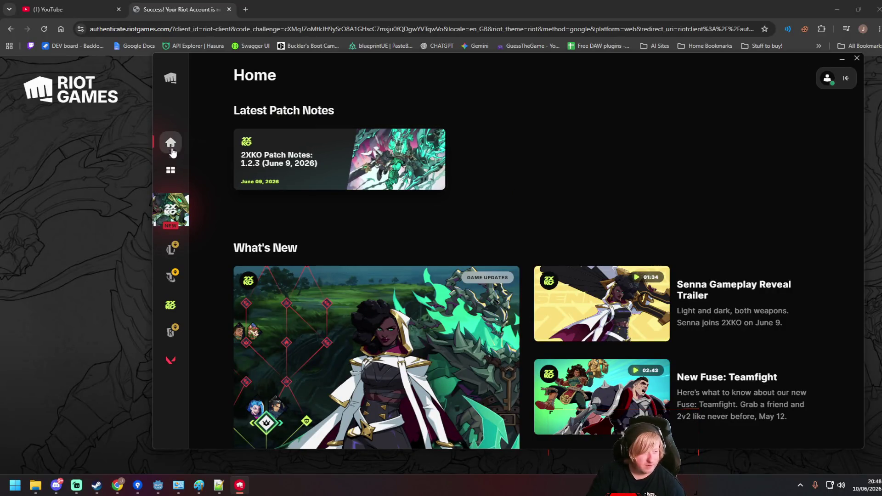
{"action": "left_click", "coordinate": [179, 305]}
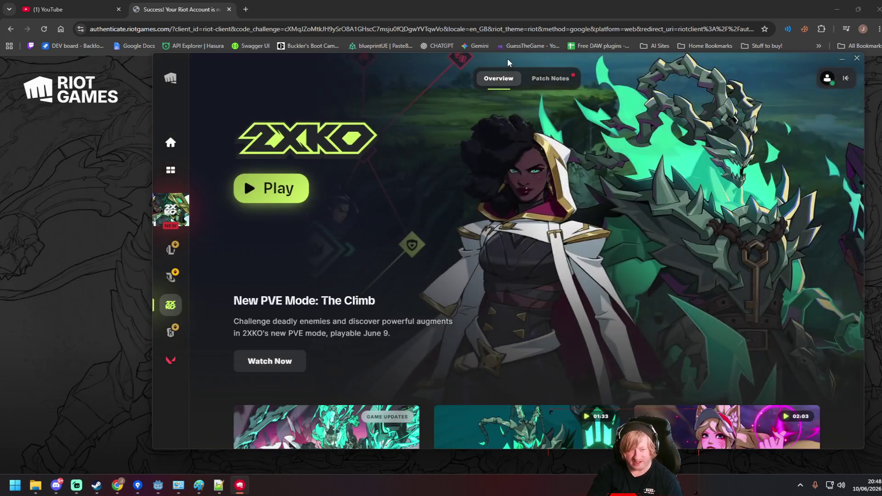
{"action": "mouse_move", "coordinate": [283, 279]}
{"action": "left_mouse_down"}
{"action": "mouse_move", "coordinate": [138, 258]}
{"action": "mouse_move", "coordinate": [249, 258]}
{"action": "left_mouse_up"}
{"action": "left_click", "coordinate": [158, 485]}
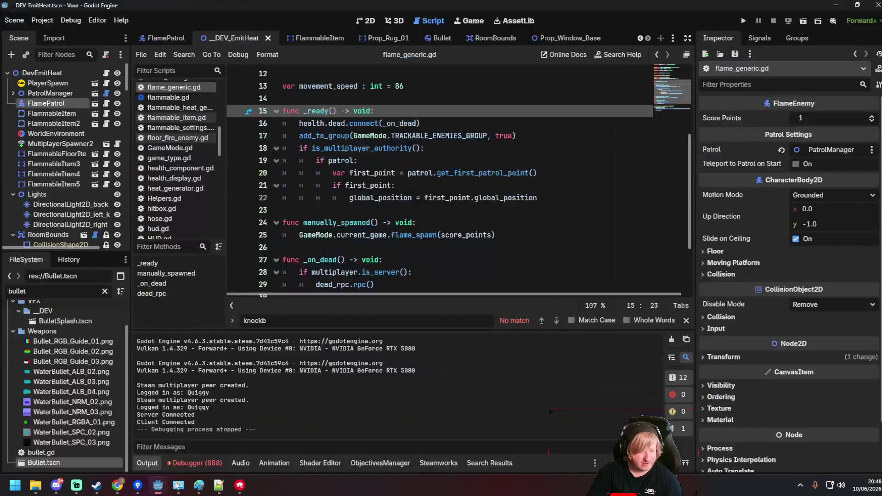
Place the caret on lines 21 and 26 of the flame_generic.gd script
{"action": "left_click", "coordinate": [415, 188]}
{"action": "scroll", "coordinate": [383, 235], "scroll_direction": "down", "scroll_amount": 2}
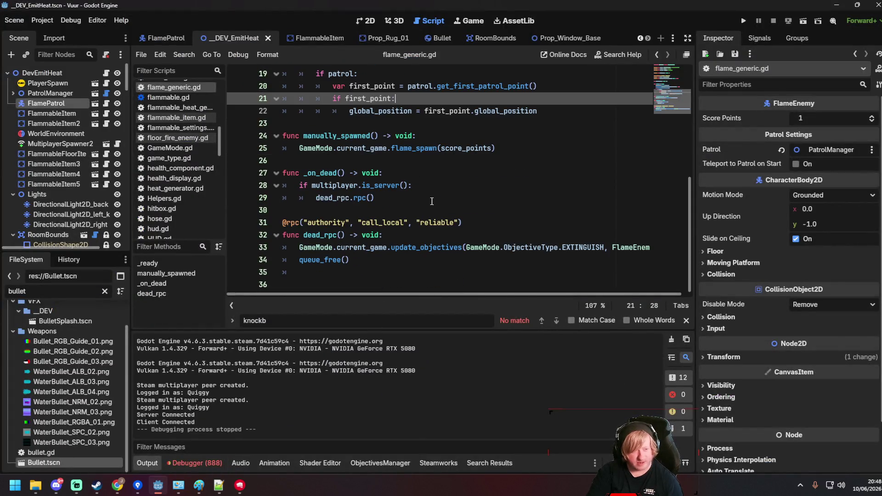
{"action": "left_click", "coordinate": [457, 162]}
{"action": "scroll", "coordinate": [458, 161], "scroll_direction": "up", "scroll_amount": 6}
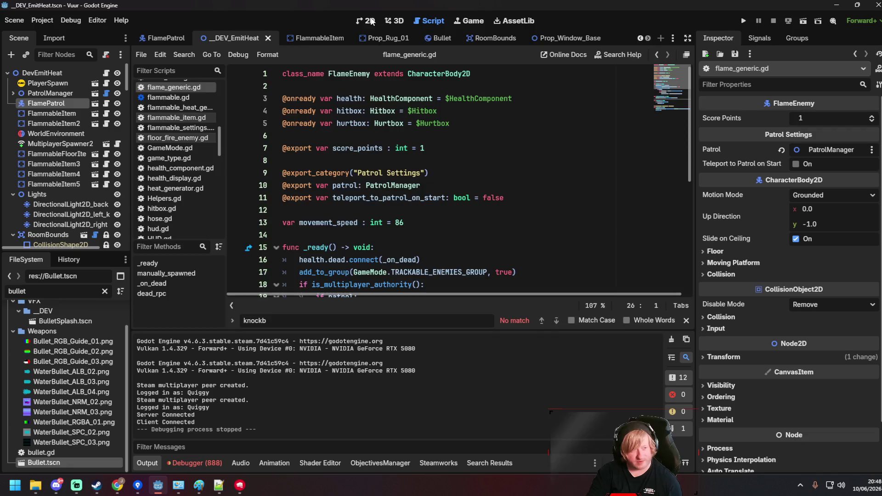
Switch to the 2D view zoomed out over the room, then select the Notepad++ TODO items below the heading
{"action": "left_click", "coordinate": [369, 21]}
{"action": "scroll", "coordinate": [396, 197], "scroll_direction": "down", "scroll_amount": 2}
{"action": "scroll", "coordinate": [406, 207], "scroll_direction": "up", "scroll_amount": 5}
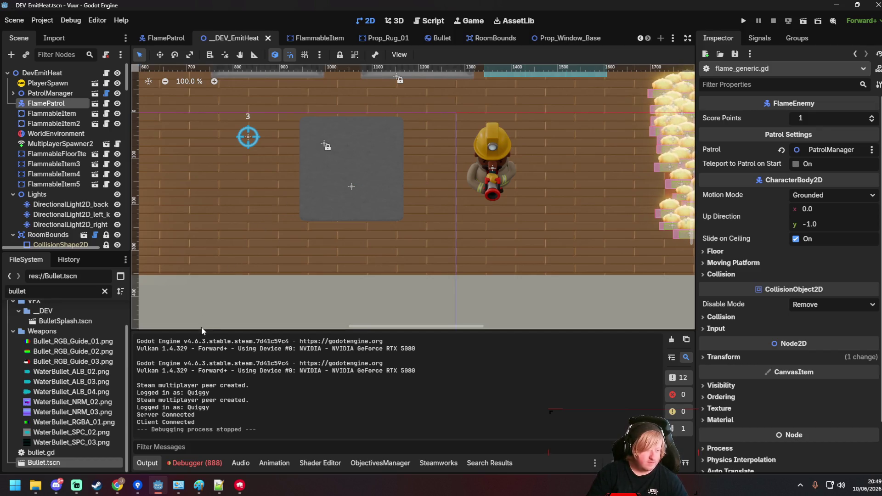
{"action": "scroll", "coordinate": [264, 297], "scroll_direction": "up", "scroll_amount": 2}
{"action": "scroll", "coordinate": [321, 225], "scroll_direction": "down", "scroll_amount": 12}
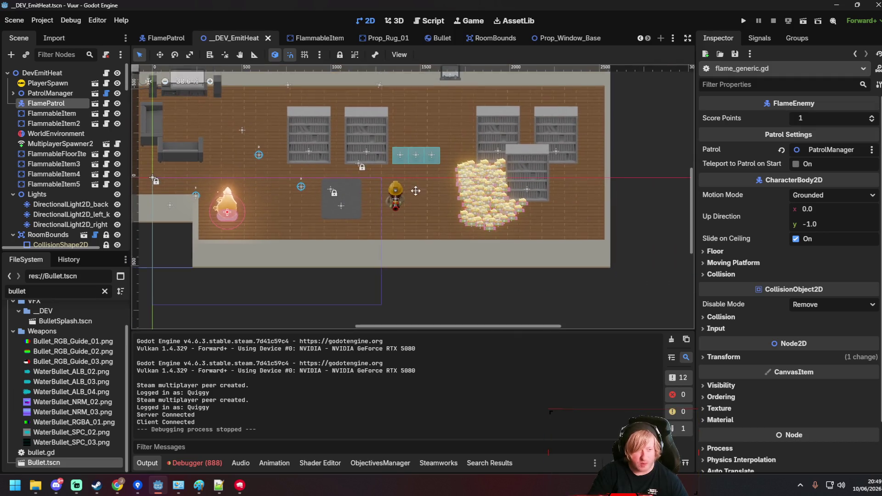
{"action": "scroll", "coordinate": [415, 187], "scroll_direction": "up", "scroll_amount": 2}
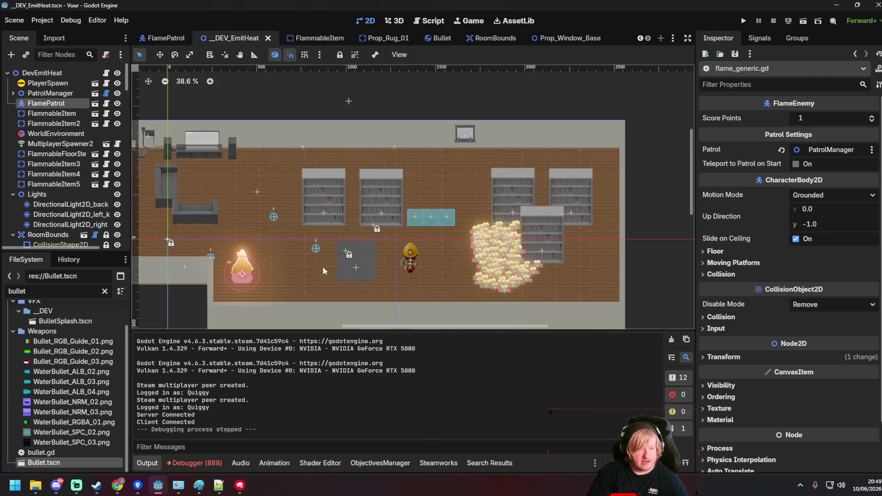
{"action": "scroll", "coordinate": [323, 268], "scroll_direction": "up", "scroll_amount": 2}
{"action": "left_click", "coordinate": [218, 485]}
{"action": "mouse_move", "coordinate": [144, 293]}
{"action": "left_mouse_down"}
{"action": "mouse_move", "coordinate": [27, 133]}
{"action": "mouse_move", "coordinate": [5, 63]}
{"action": "left_mouse_up"}
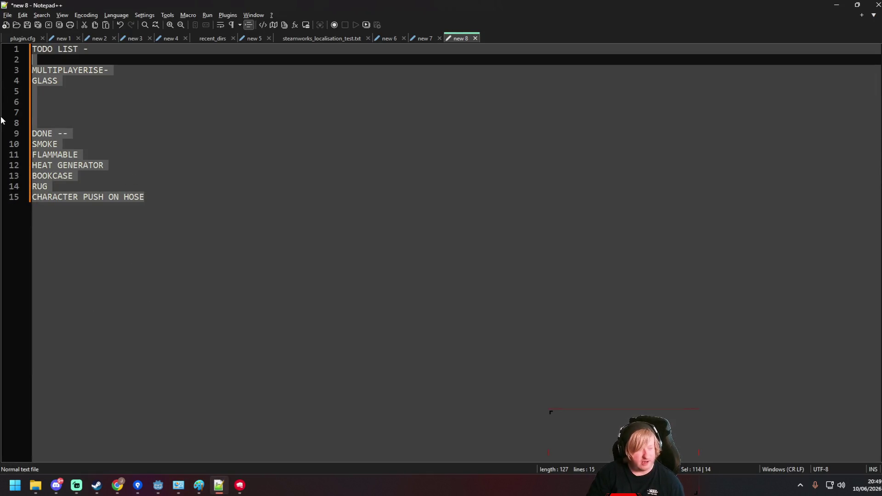
Replace the old TODO items with a level synchronisation entry
{"action": "key", "text": "BackSpace"}
{"action": "key", "text": "Return"}
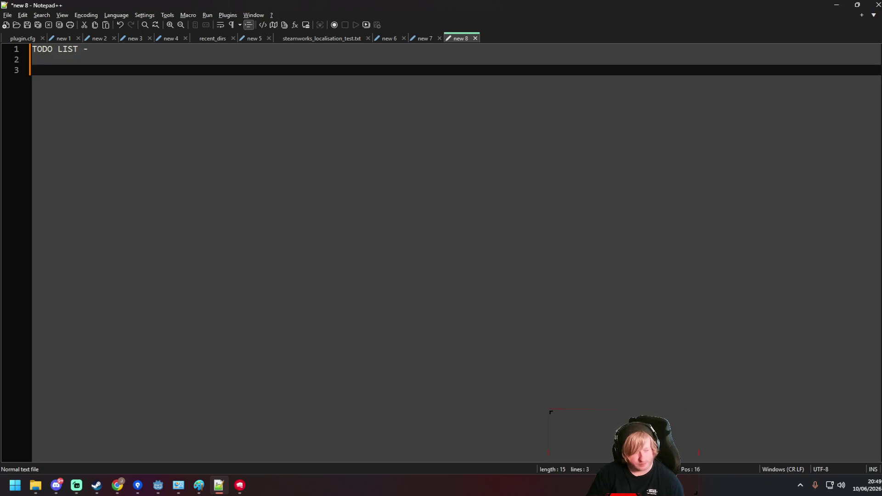
{"action": "type", "text": "art level"}
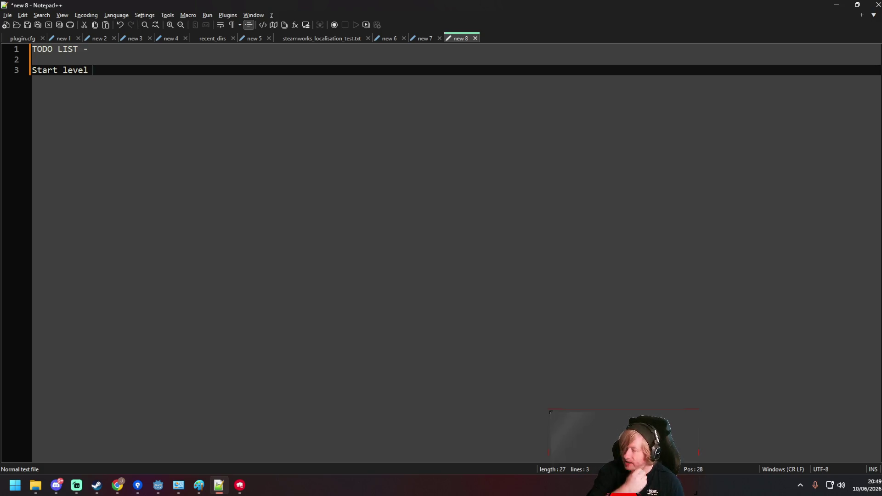
{"action": "type", "text": "ync"}
{"action": "key", "text": "BackSpace"}
{"action": "key", "text": "BackSpace"}
{"action": "key", "text": "BackSpace"}
{"action": "type", "text": "ynchronisation"}
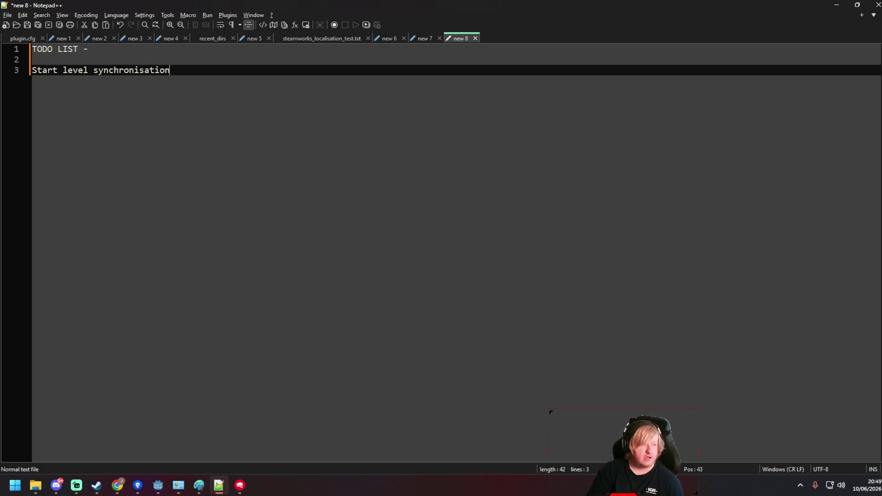
{"action": "key", "text": "Return"}
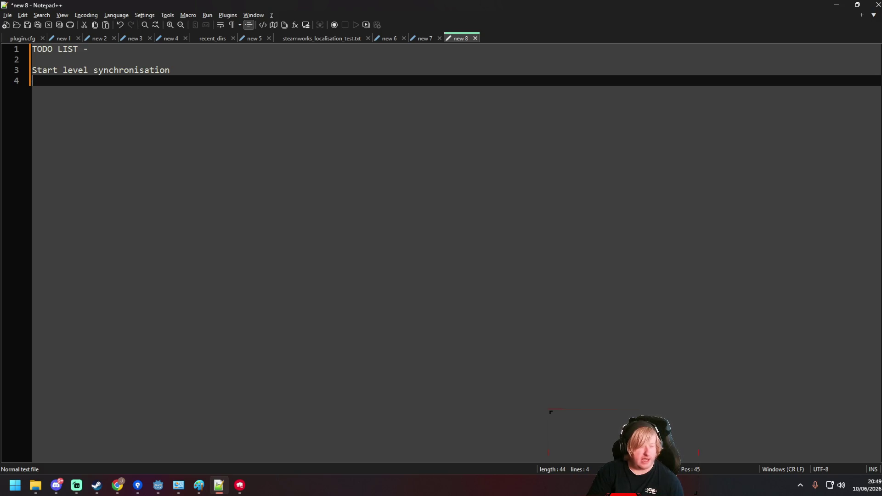
Add TODO entries 'Multiplayer-friendly exit level' and 'On exit back to main menu'
{"action": "type", "text": "ultiplaer-"}
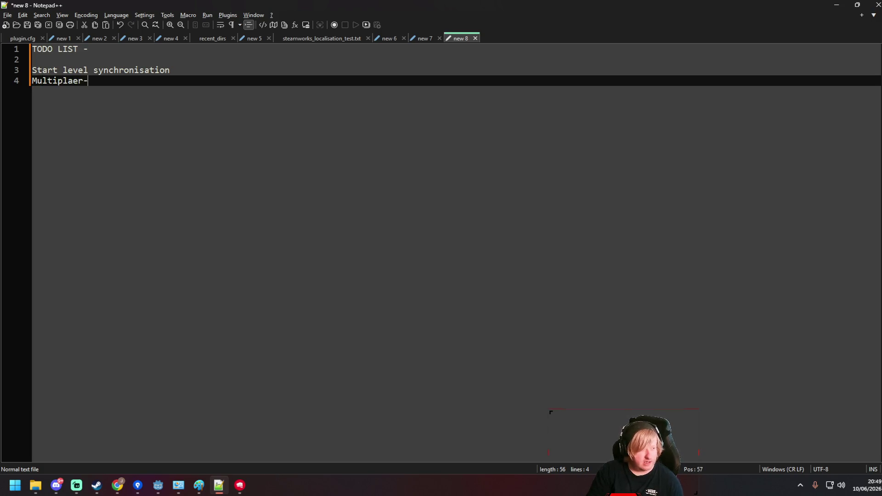
{"action": "key", "text": "BackSpace"}
{"action": "key", "text": "BackSpace"}
{"action": "type", "text": "yer-friendly e"}
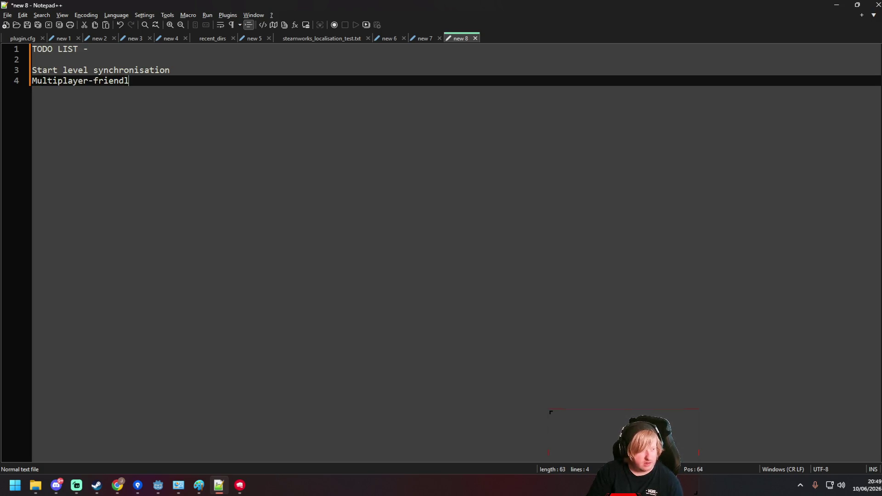
{"action": "type", "text": "xit level"}
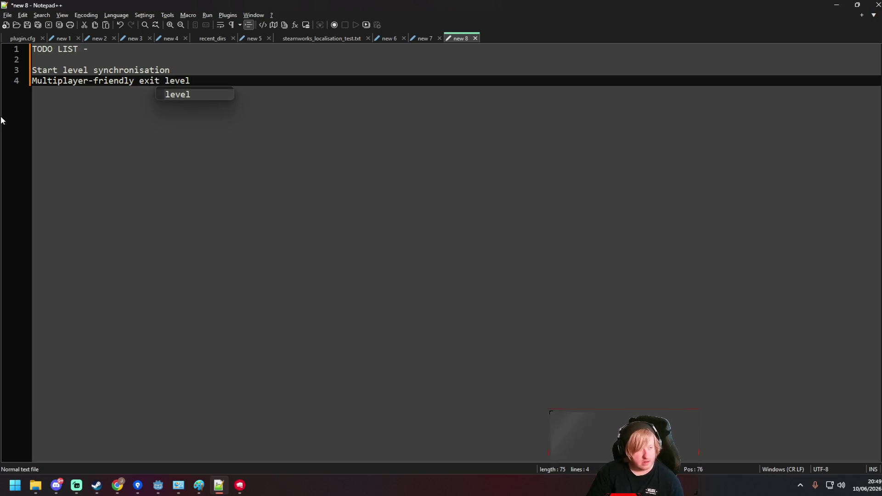
{"action": "key", "text": "Escape"}
{"action": "key", "text": "Return"}
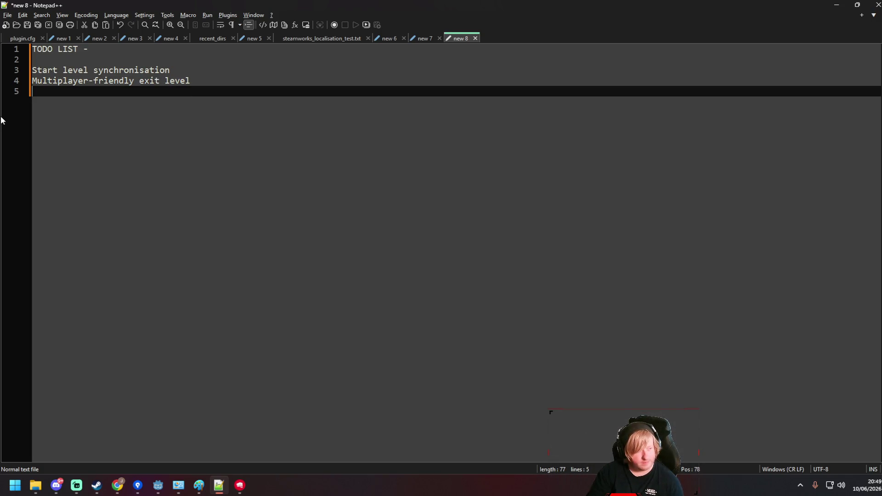
{"action": "type", "text": "On"}
{"action": "key", "text": "BackSpace"}
{"action": "key", "text": "BackSpace"}
{"action": "type", "text": "exit ba"}
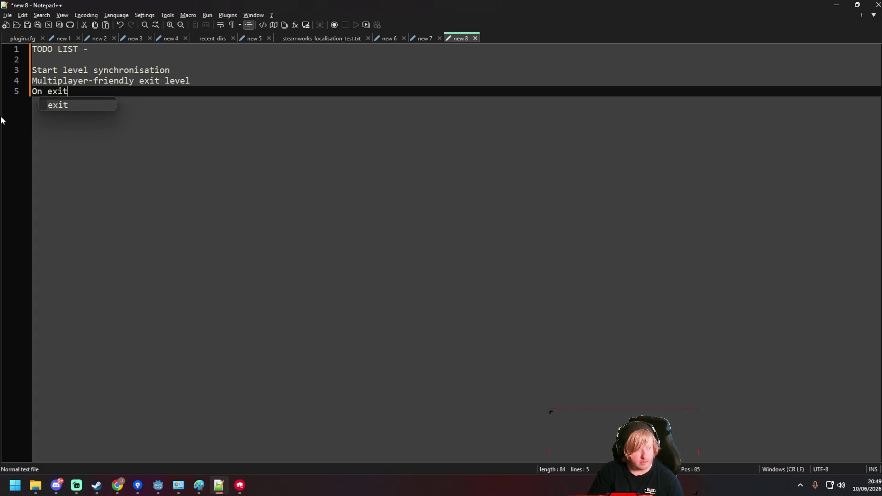
{"action": "type", "text": "ck to main menu"}
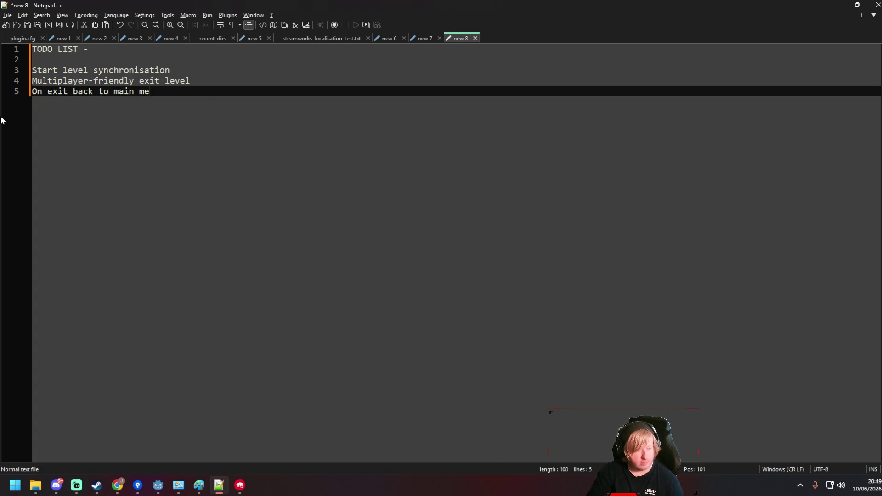
{"action": "key", "text": "Return"}
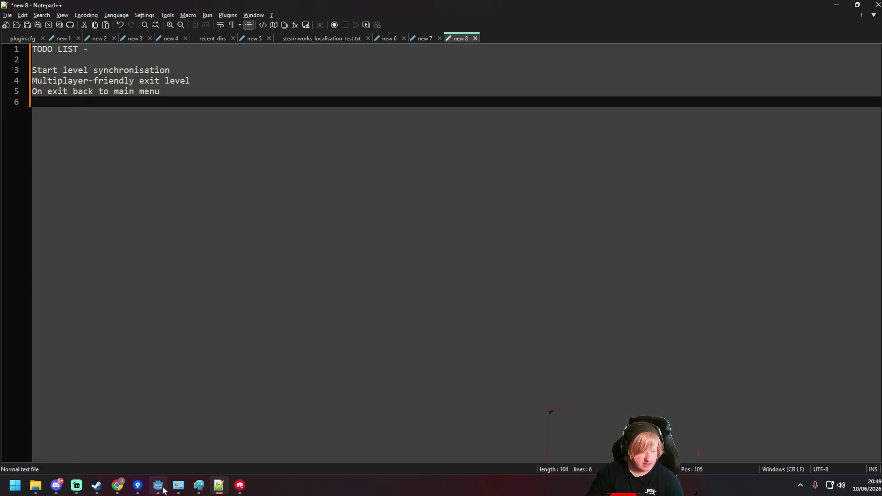
Close the Godot editor and minimize Notepad++ to reveal the 2XKO launcher
{"action": "left_click", "coordinate": [158, 485]}
{"action": "left_click", "coordinate": [351, 231]}
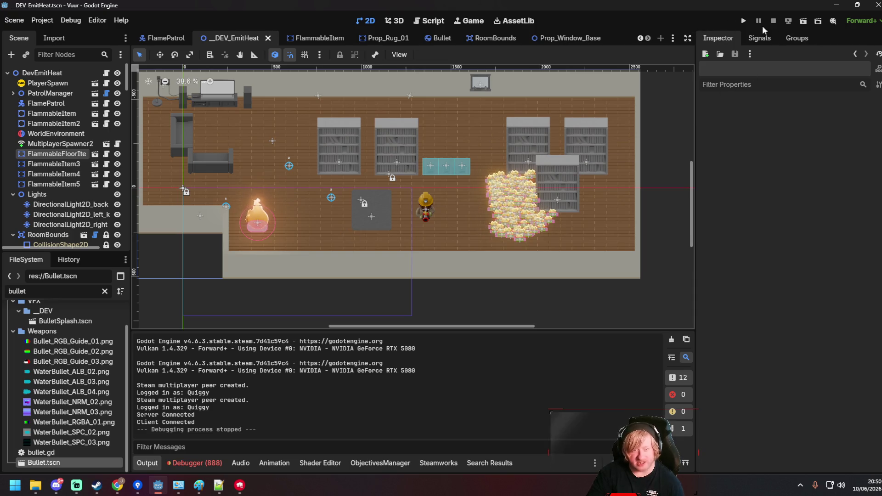
{"action": "left_click", "coordinate": [874, 5]}
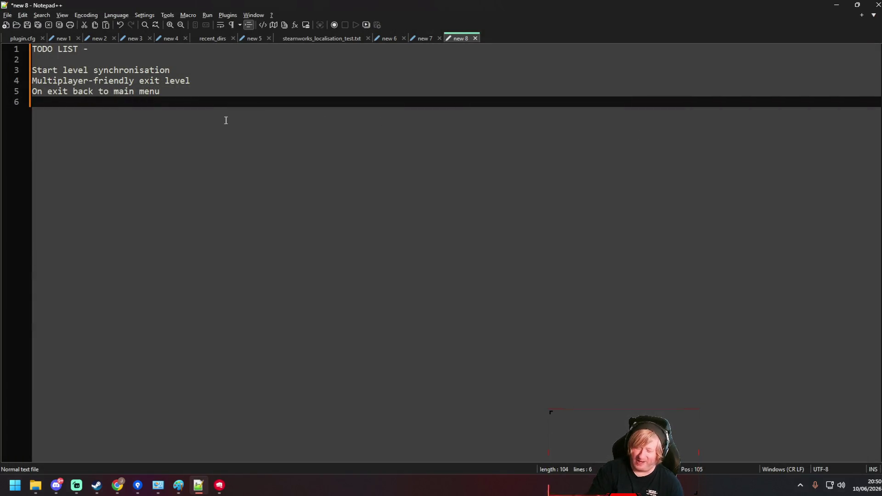
{"action": "left_click", "coordinate": [836, 5]}
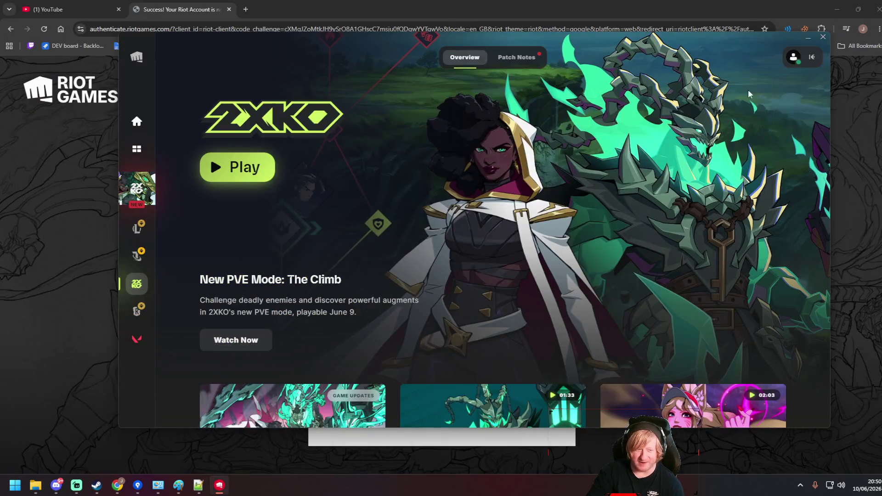
Close the Riot sign-in tab, close Paint without saving the beard sketch, and restore windows with Win+D
{"action": "left_click", "coordinate": [209, 160]}
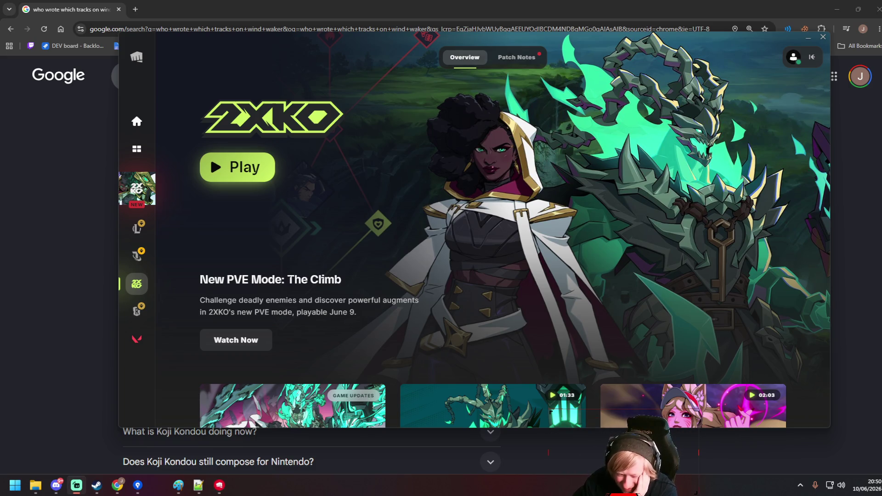
{"action": "left_click", "coordinate": [158, 484]}
{"action": "left_click", "coordinate": [678, 102]}
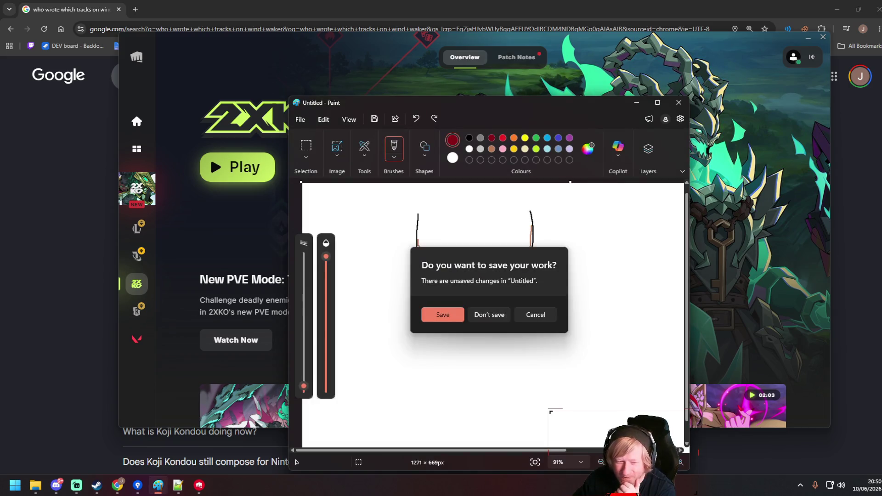
{"action": "left_click", "coordinate": [502, 315]}
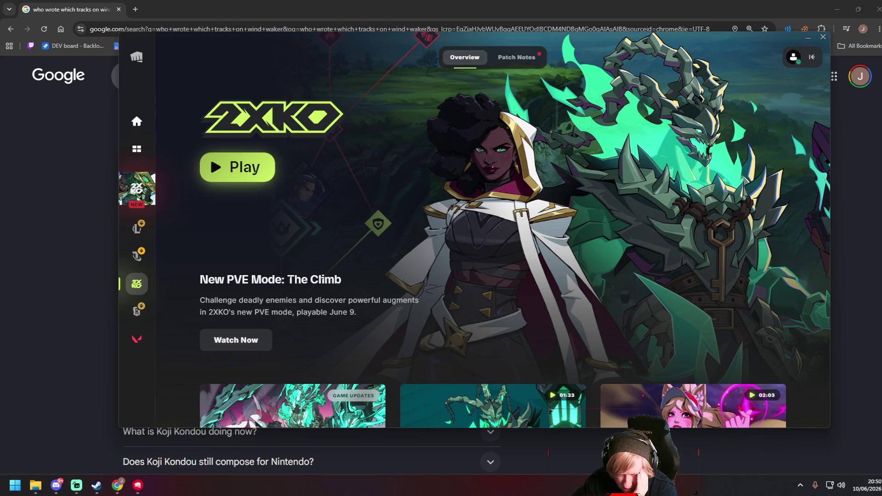
{"action": "key", "text": "super+d"}
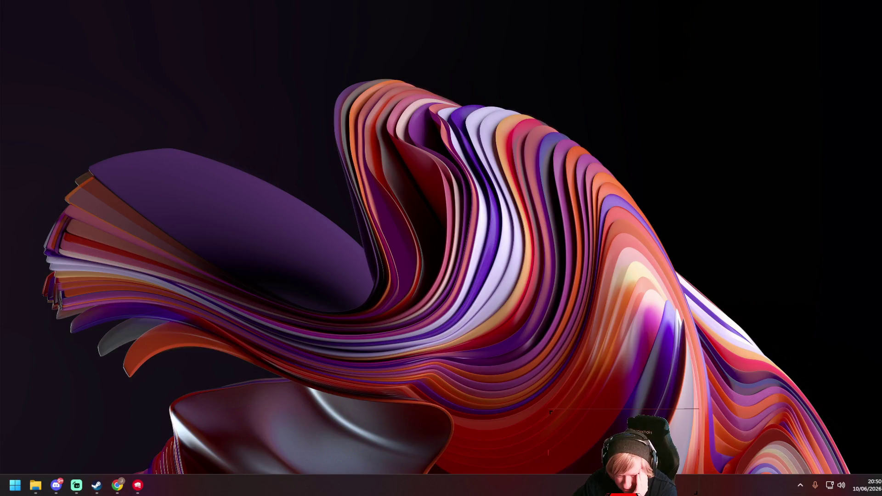
{"action": "key", "text": "super+d"}
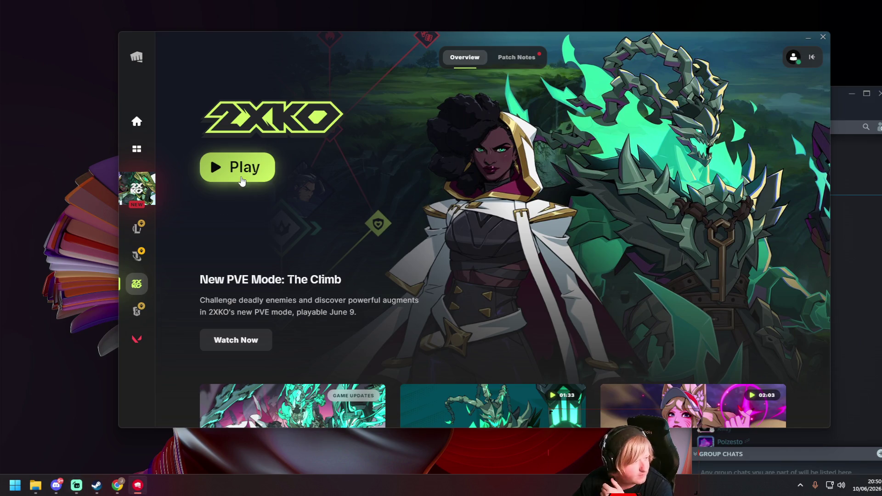
Launch 2XKO and update the stream's Twitch category to 2XKO
{"action": "left_click", "coordinate": [242, 179]}
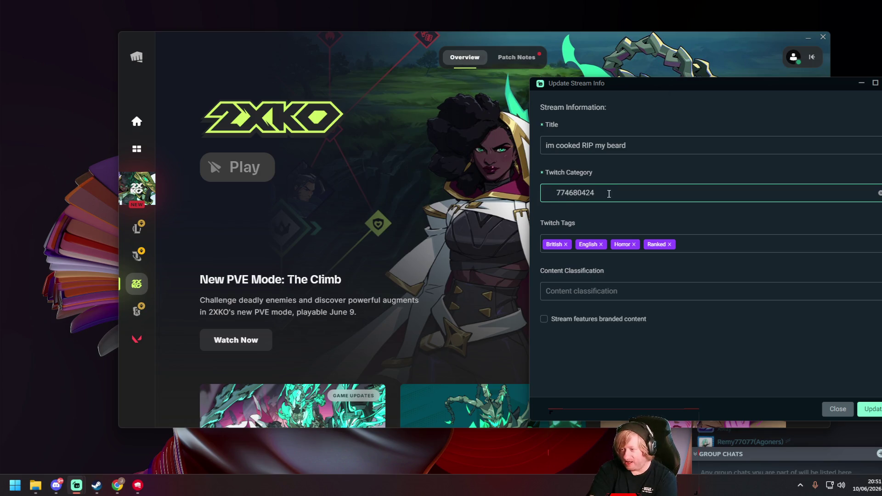
{"action": "left_click", "coordinate": [609, 193]}
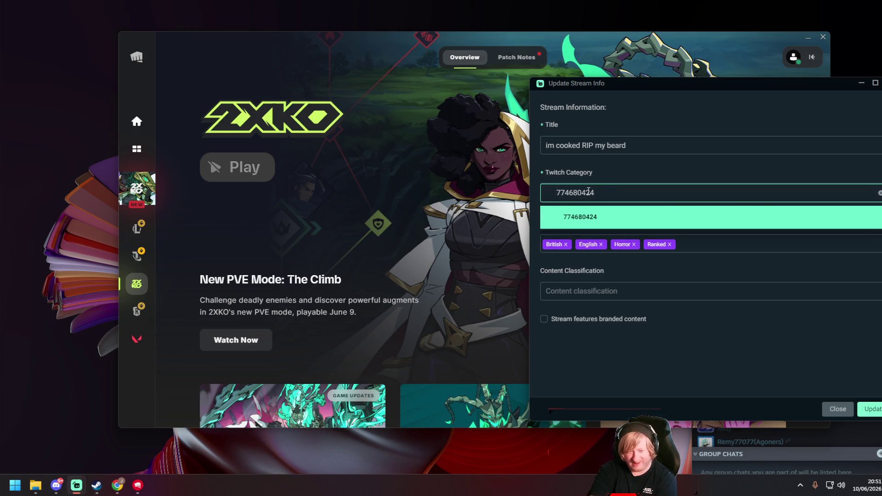
{"action": "type", "text": "2x"}
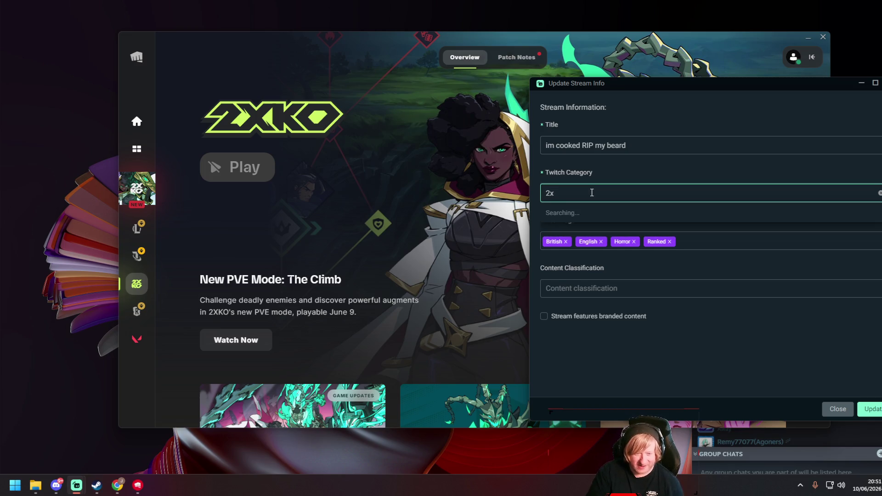
{"action": "type", "text": "ko"}
{"action": "left_click", "coordinate": [612, 217]}
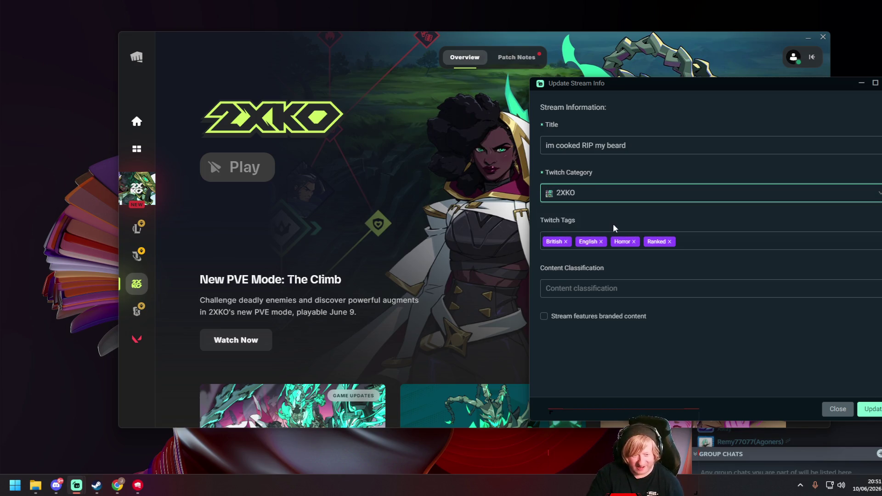
{"action": "left_click", "coordinate": [872, 414]}
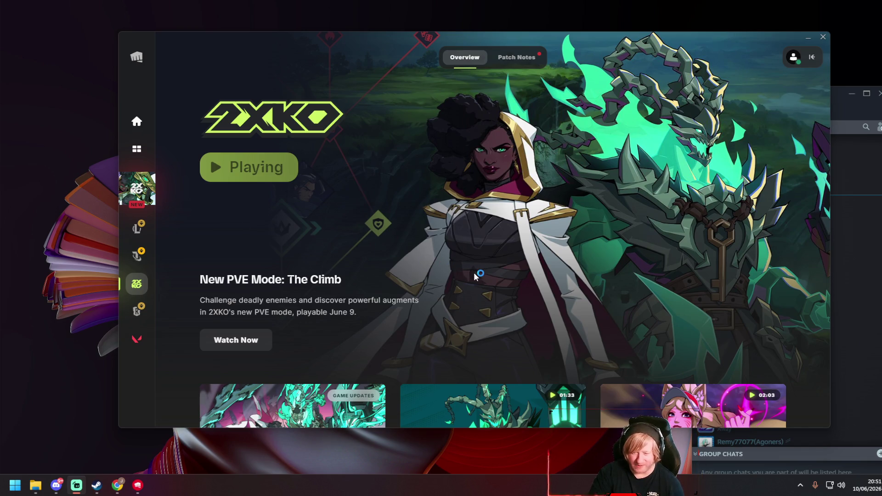
{"action": "left_click", "coordinate": [385, 257]}
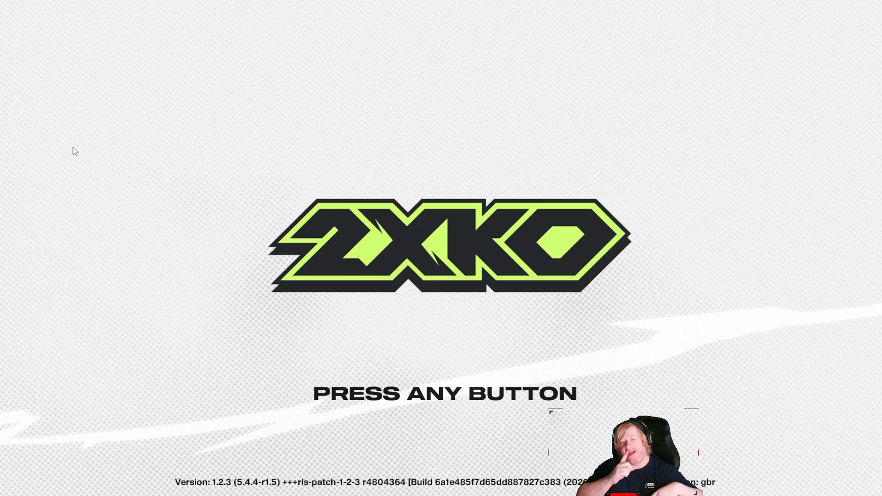
Get past the 2XKO title screen with Enter
{"action": "key", "text": "Return"}
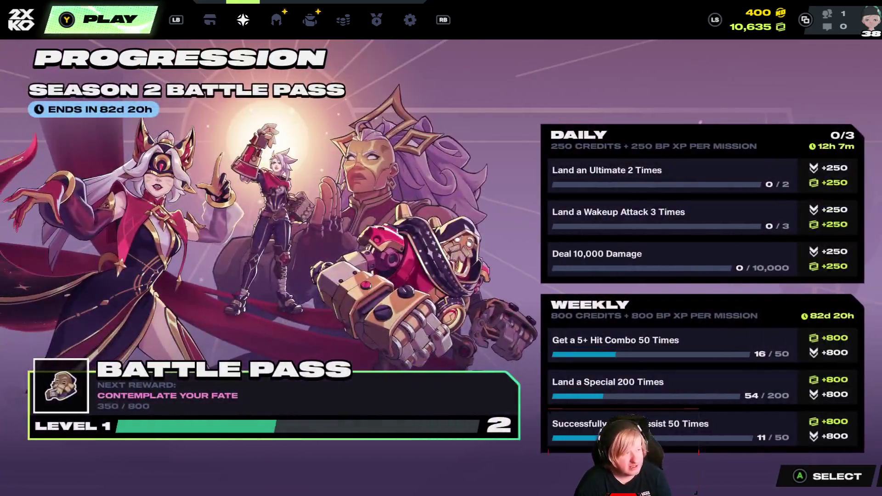
Move through Progression to the Champions roster, view Illaoi's page, then head to Settings
{"action": "key", "text": "Escape"}
{"action": "key", "text": "Escape"}
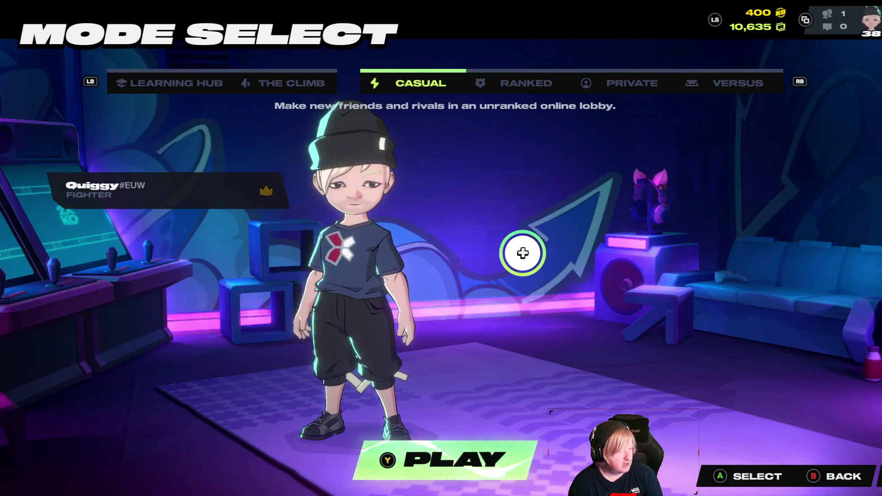
{"action": "key", "text": "e"}
{"action": "key", "text": "e"}
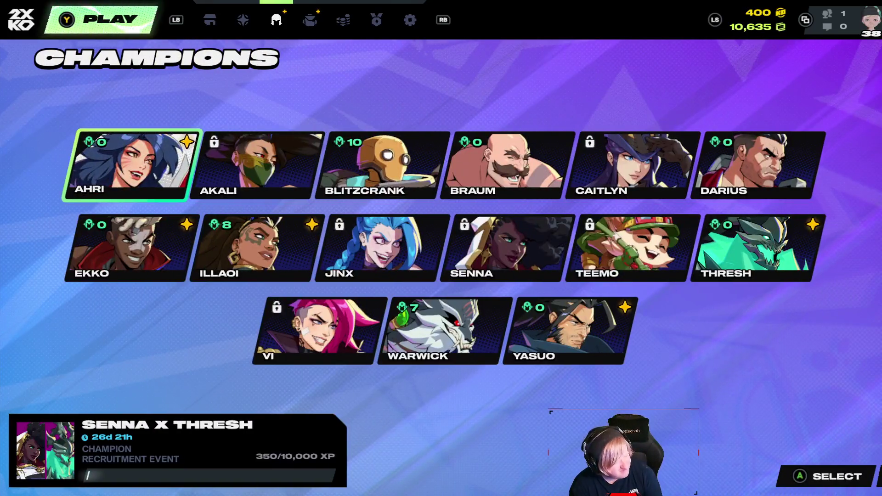
{"action": "key", "text": "Right"}
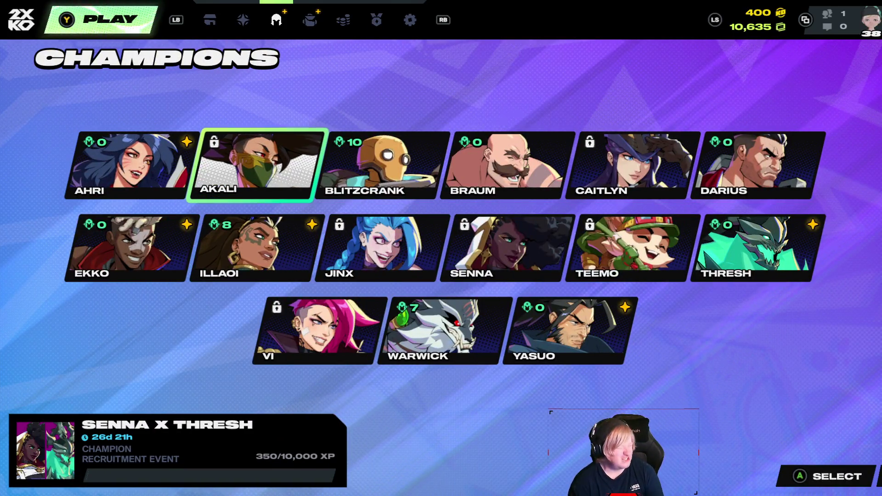
{"action": "key", "text": "Down"}
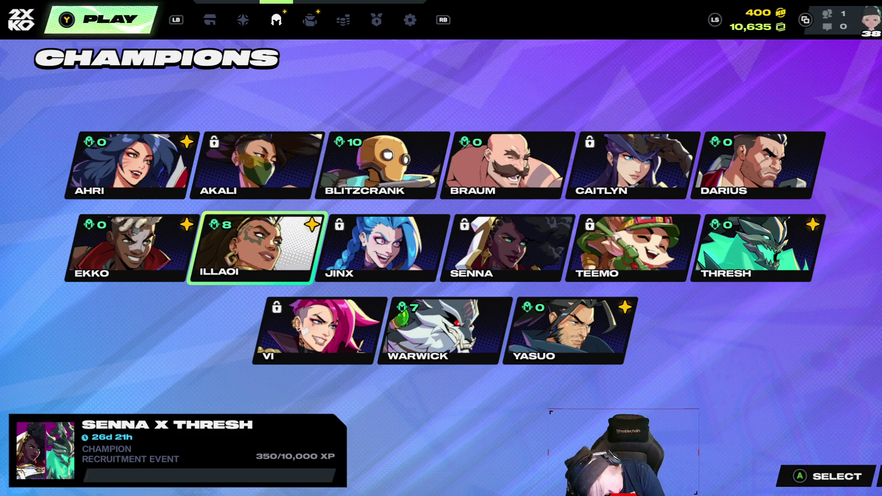
{"action": "key", "text": "Return"}
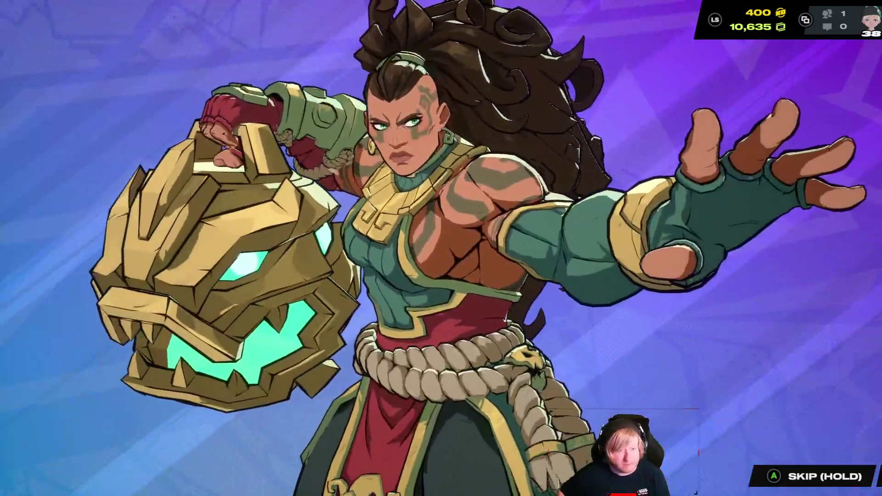
{"action": "key", "text": "Escape"}
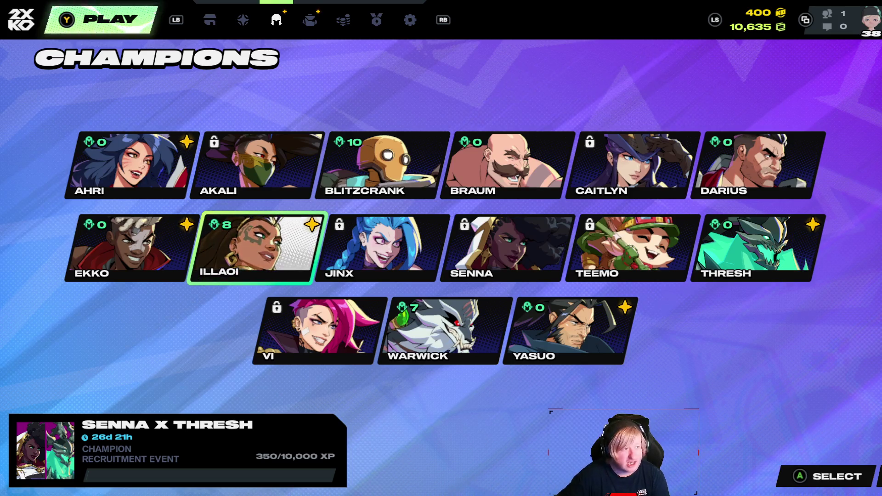
{"action": "key", "text": "e"}
{"action": "key", "text": "e"}
{"action": "key", "text": "e"}
{"action": "key", "text": "e"}
{"action": "key", "text": "Down"}
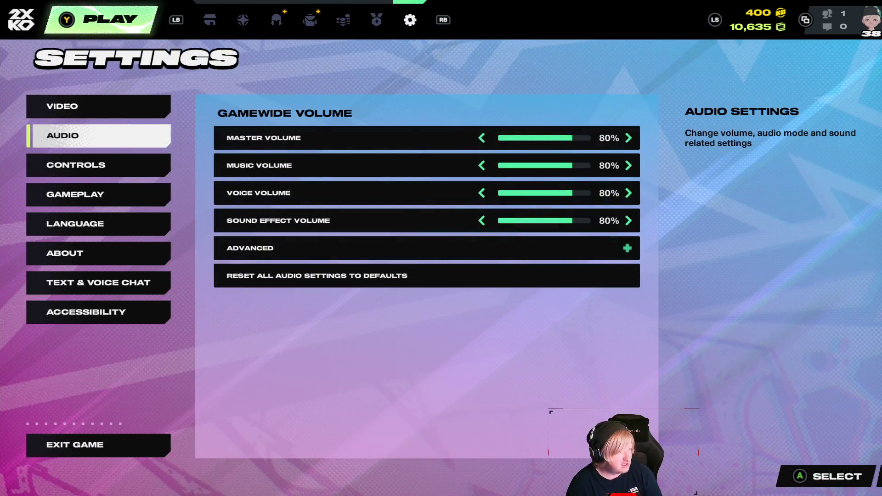
Lower the Master Volume in audio settings to about 35% and return home
{"action": "key", "text": "Right"}
{"action": "key", "text": "Left"}
{"action": "key", "text": "Left"}
{"action": "key", "text": "Left"}
{"action": "key", "text": "Left"}
{"action": "key", "text": "Left"}
{"action": "key", "text": "Left"}
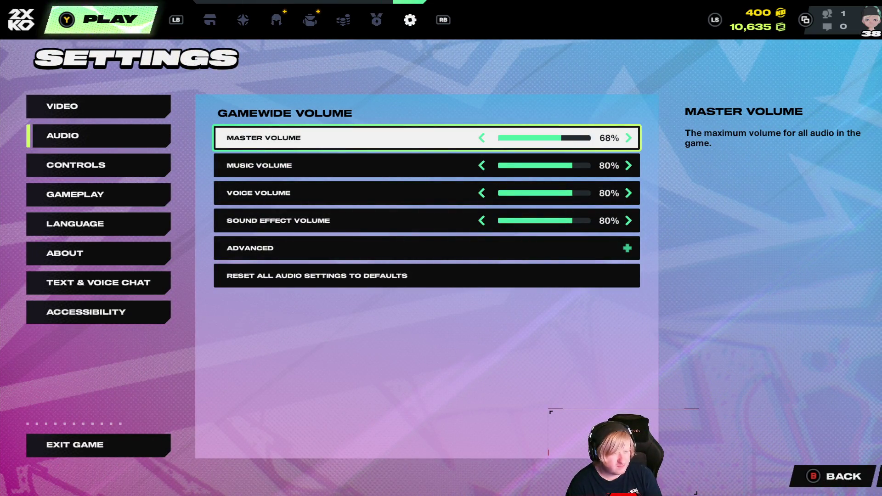
{"action": "key", "text": "Left"}
{"action": "key", "text": "Left"}
{"action": "key", "text": "Left"}
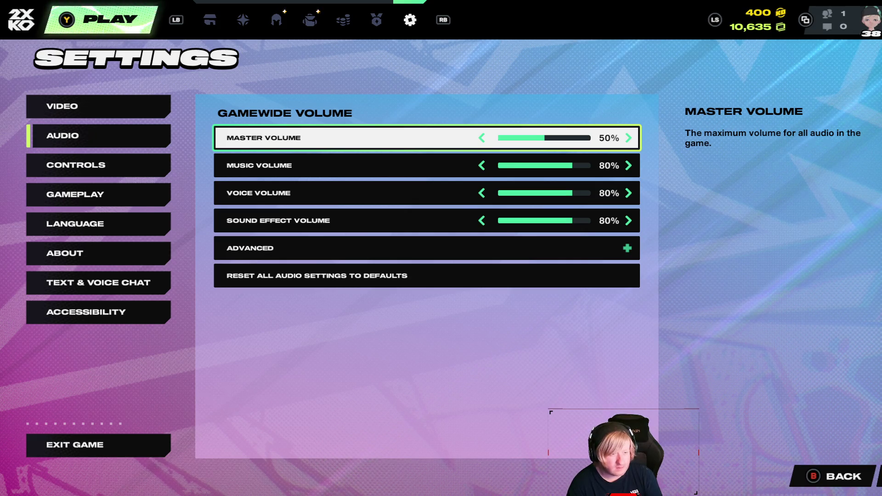
{"action": "key", "text": "Left"}
{"action": "key", "text": "Left"}
{"action": "key", "text": "Left"}
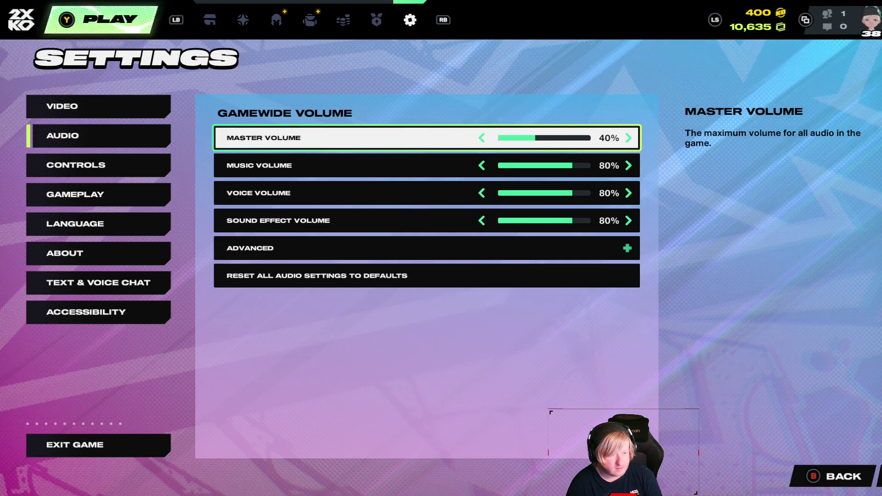
{"action": "key", "text": "Escape"}
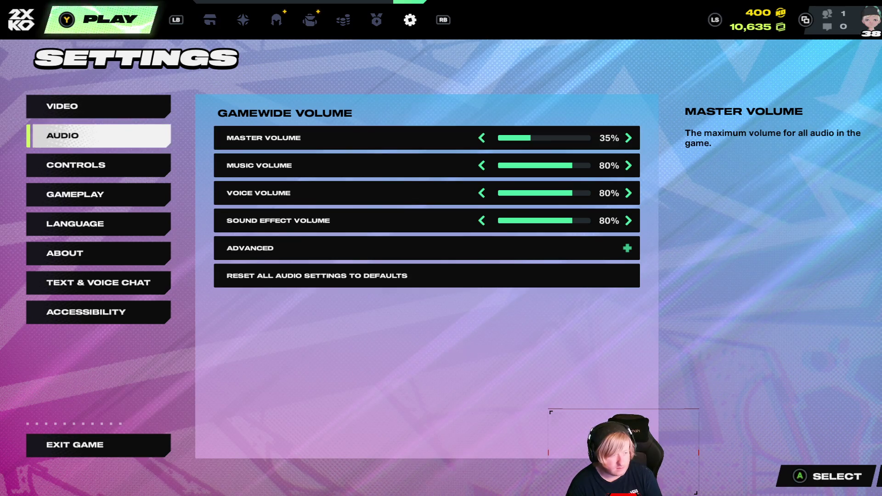
{"action": "key", "text": "Escape"}
Glance at the battle pass, then check the Ranked queue in Mode Select
{"action": "key", "text": "Tab"}
{"action": "key", "text": "Escape"}
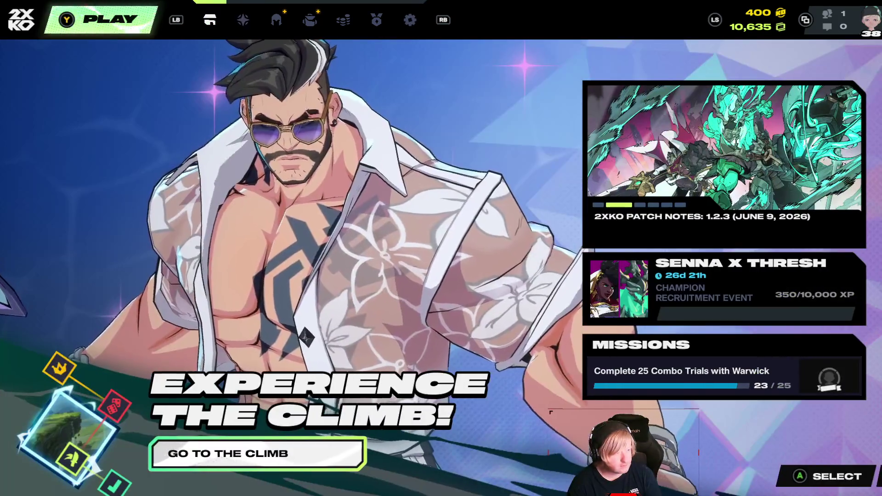
{"action": "key", "text": "Return"}
{"action": "key", "text": "e"}
{"action": "key", "text": "Return"}
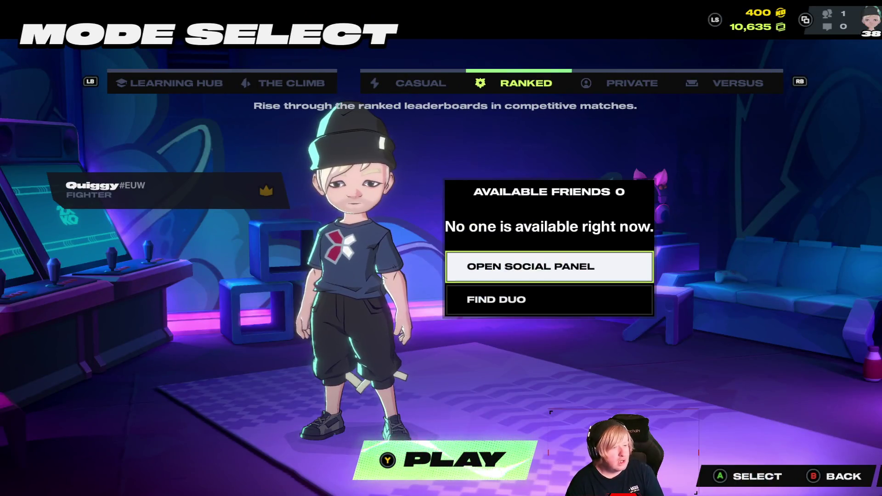
{"action": "key", "text": "Escape"}
{"action": "key", "text": "Escape"}
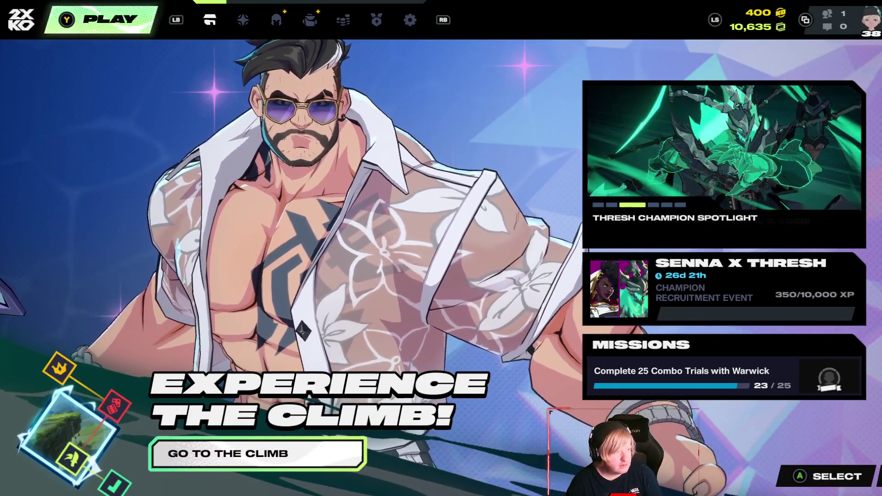
Go to the Champions roster and open Illaoi's champion page
{"action": "key", "text": "Tab"}
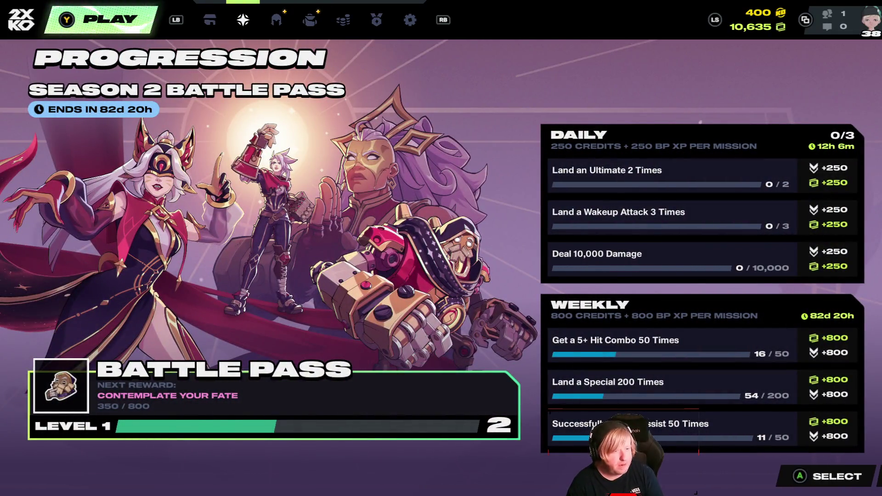
{"action": "key", "text": "Tab"}
{"action": "key", "text": "Right"}
{"action": "key", "text": "Left"}
{"action": "key", "text": "Return"}
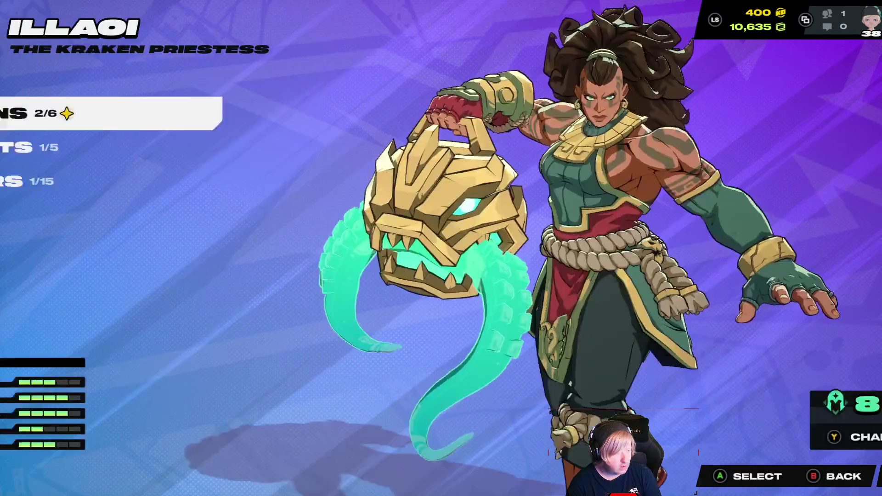
Preview Illaoi's skins: Arcana with its teal variant and lore, Dragonmancer, Rift Quest and Snow Moon
{"action": "key", "text": "Return"}
{"action": "key", "text": "Down"}
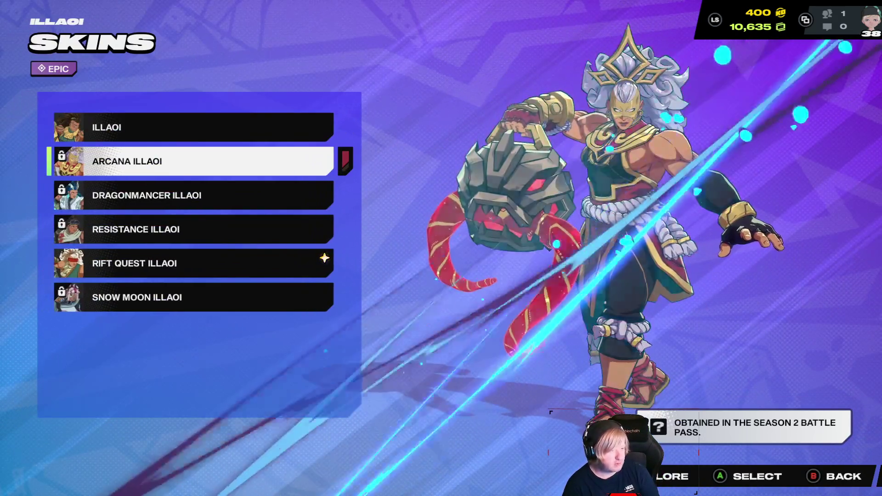
{"action": "key", "text": "Right"}
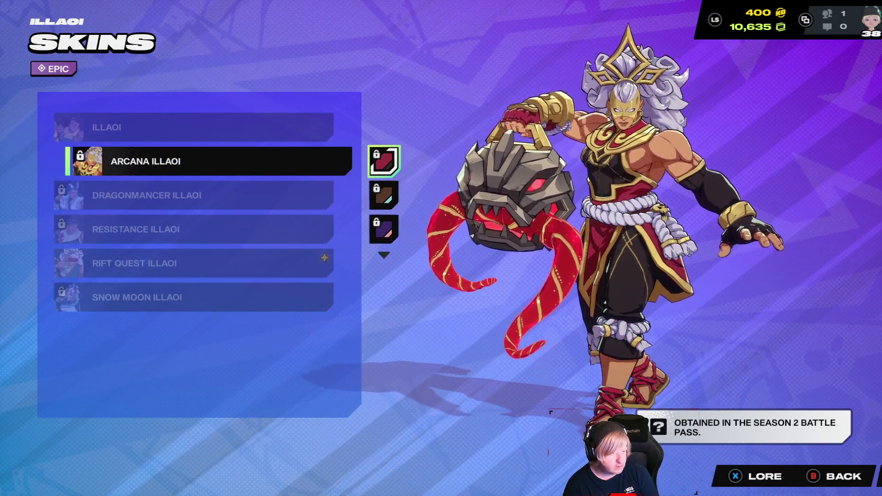
{"action": "key", "text": "Down"}
{"action": "key", "text": "x"}
{"action": "key", "text": "Escape"}
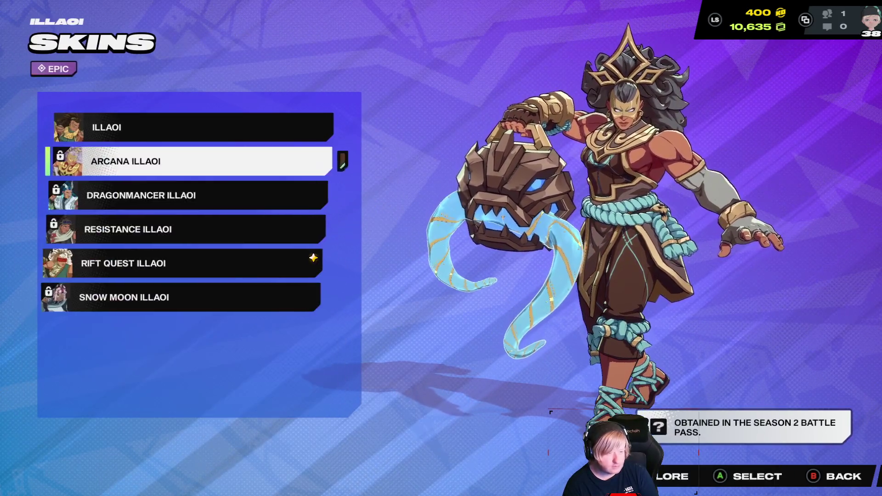
{"action": "key", "text": "Down"}
{"action": "key", "text": "Down"}
{"action": "key", "text": "Down"}
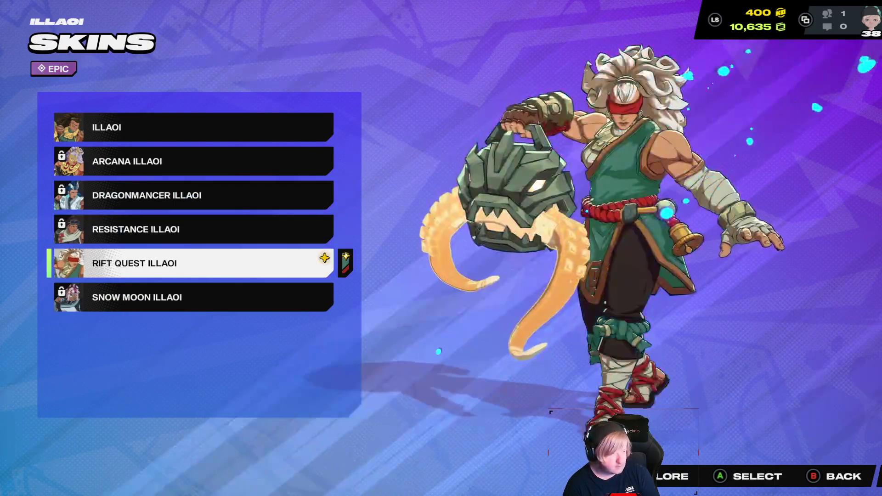
{"action": "key", "text": "Down"}
{"action": "key", "text": "Escape"}
Step through Illaoi's taunts and finisher previews to the last finisher, then return to her page
{"action": "key", "text": "Down"}
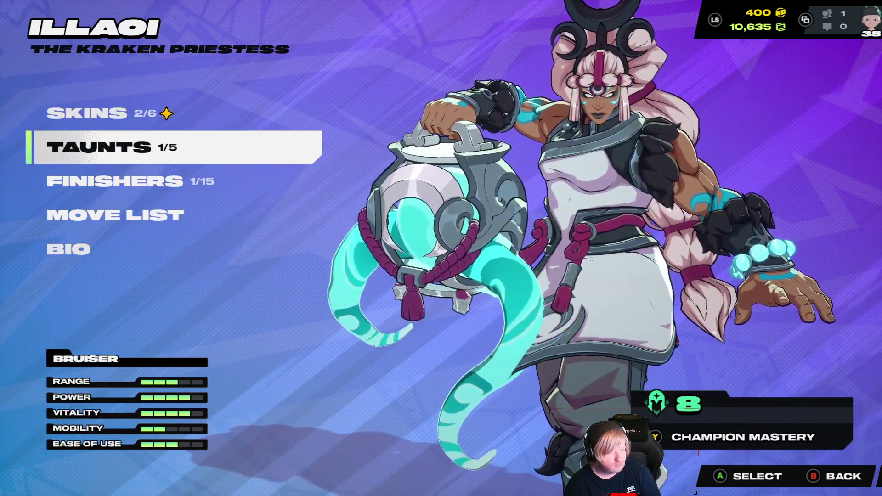
{"action": "key", "text": "Down"}
{"action": "key", "text": "Return"}
{"action": "key", "text": "Down"}
{"action": "key", "text": "Down"}
{"action": "key", "text": "Down"}
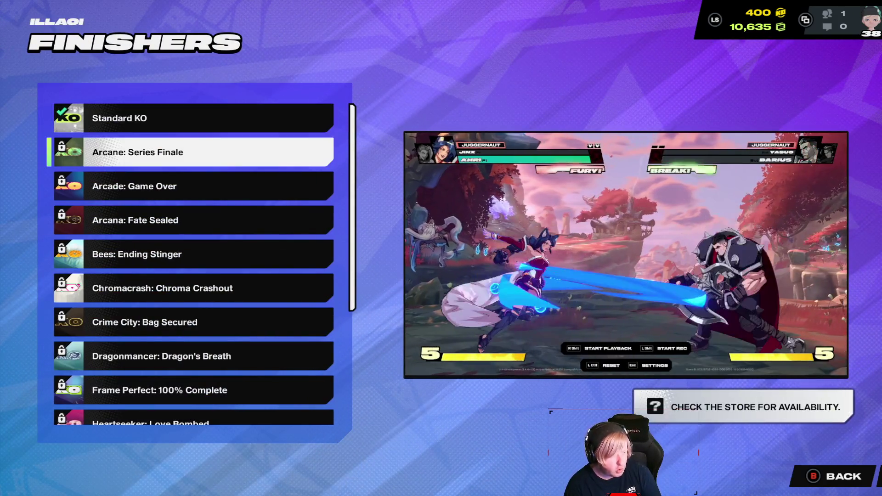
{"action": "key", "text": "Down"}
{"action": "key", "text": "Down"}
{"action": "key", "text": "Down"}
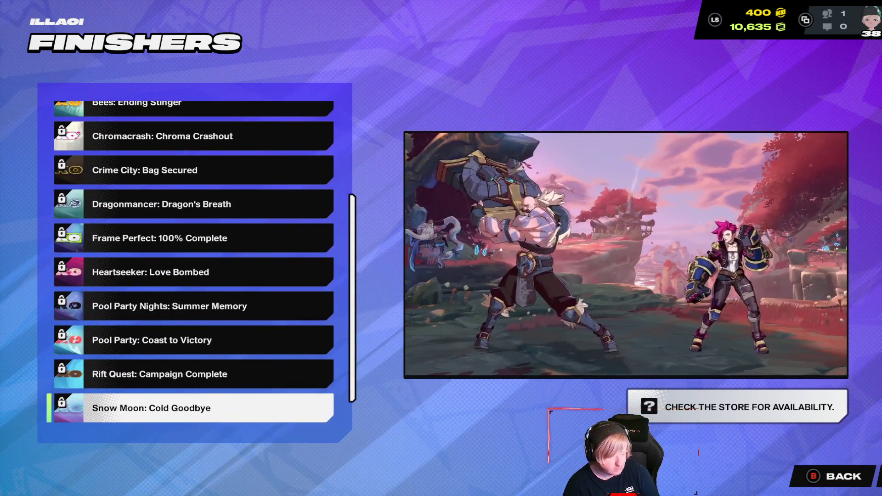
{"action": "key", "text": "Down"}
{"action": "key", "text": "Escape"}
{"action": "key", "text": "Down"}
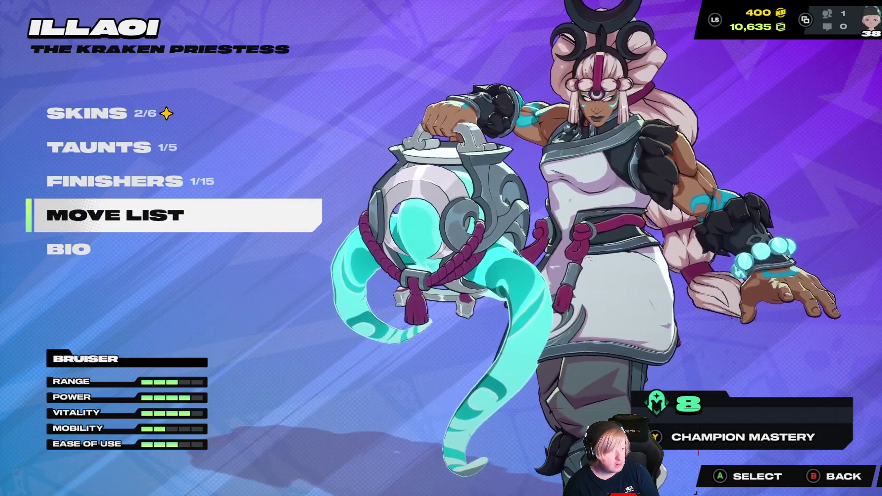
Back out to the Collection and browse the Expressions stickers, including the pointing-finger sticker
{"action": "key", "text": "Escape"}
{"action": "key", "text": "Escape"}
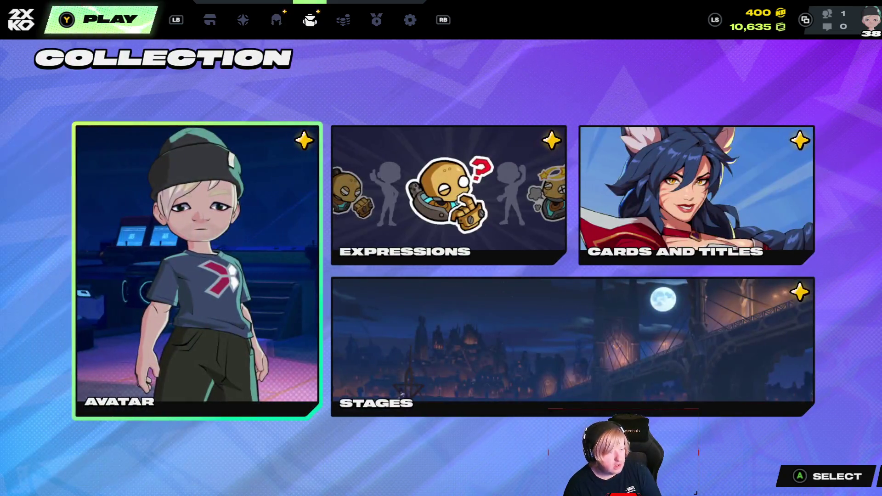
{"action": "key", "text": "Right"}
{"action": "key", "text": "Right"}
{"action": "key", "text": "Left"}
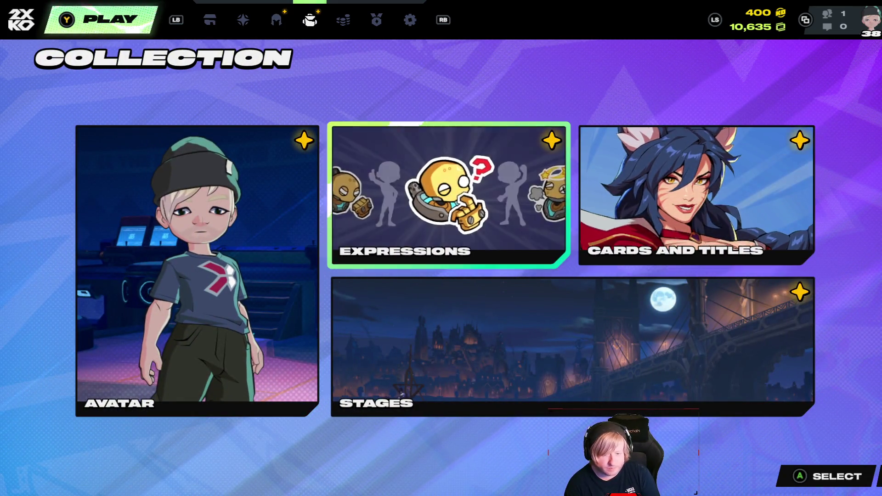
{"action": "key", "text": "Return"}
{"action": "key", "text": "Down"}
{"action": "key", "text": "Right"}
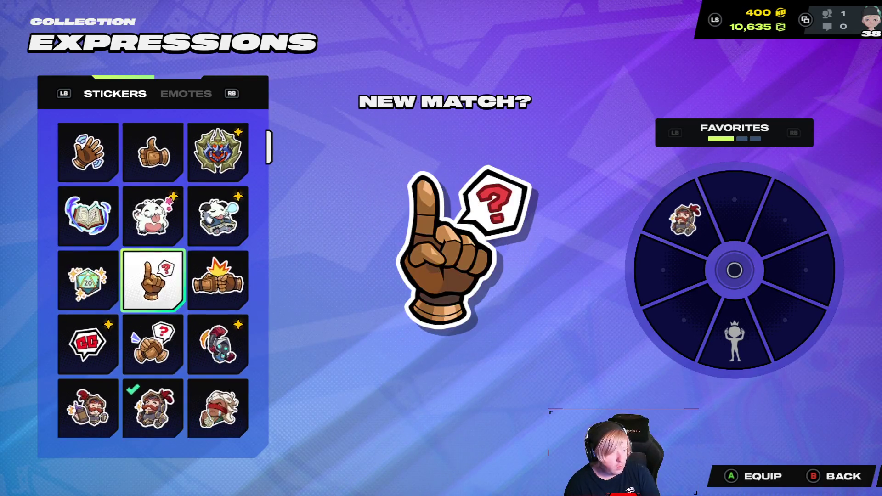
Open the Avatar editor and bring up the Lower clothing items
{"action": "key", "text": "Escape"}
{"action": "key", "text": "Left"}
{"action": "key", "text": "Return"}
{"action": "key", "text": "Down"}
{"action": "key", "text": "Down"}
{"action": "key", "text": "Down"}
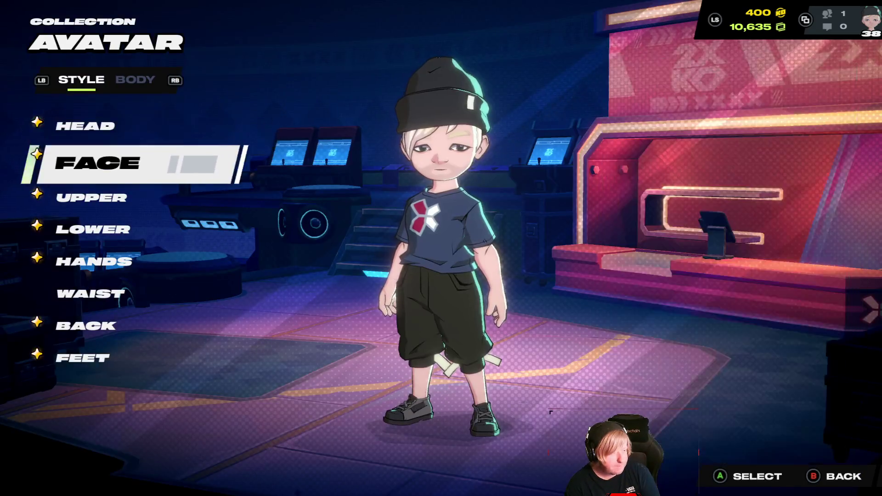
Browse the avatar's Hands, Waist, Back and Feet options, then close the editor
{"action": "key", "text": "Down"}
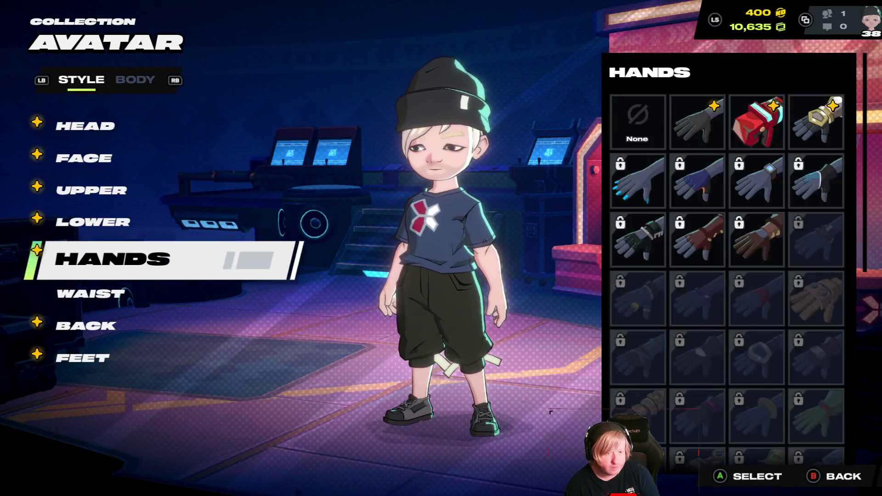
{"action": "key", "text": "Down"}
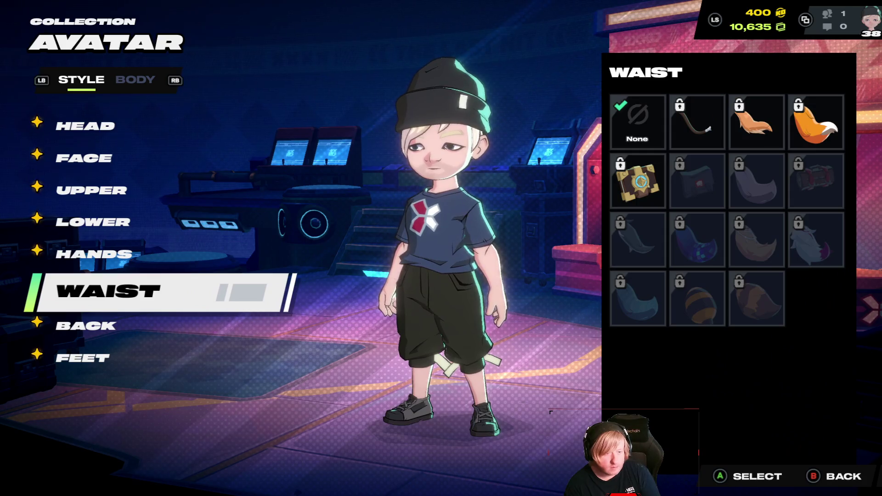
{"action": "key", "text": "Down"}
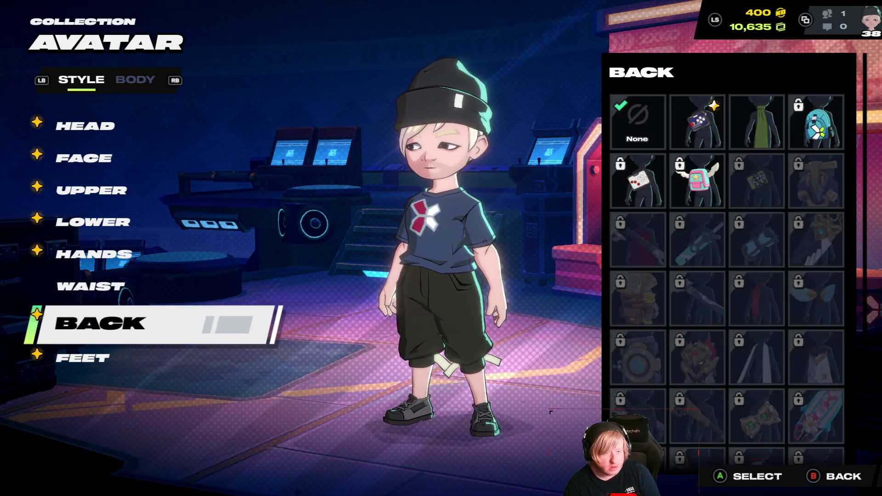
{"action": "key", "text": "Down"}
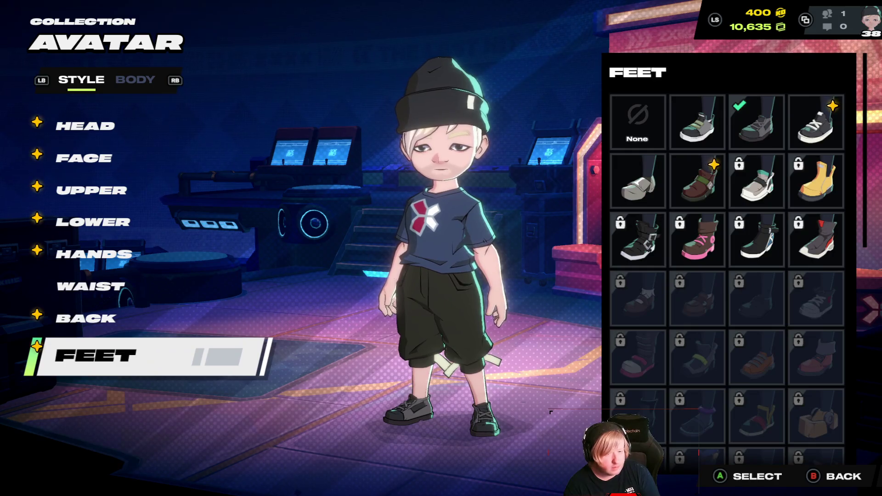
{"action": "key", "text": "Escape"}
Move across the Store and Champions roster to the player profile Overview
{"action": "key", "text": "e"}
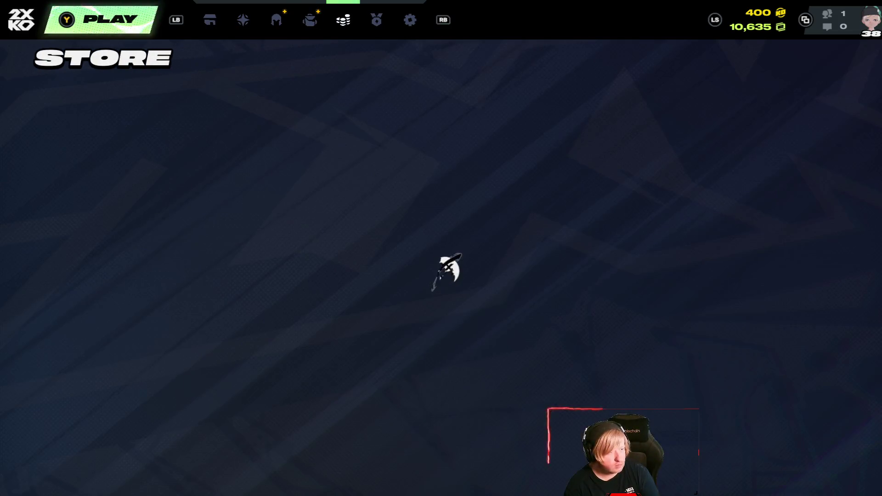
{"action": "key", "text": "q"}
{"action": "key", "text": "q"}
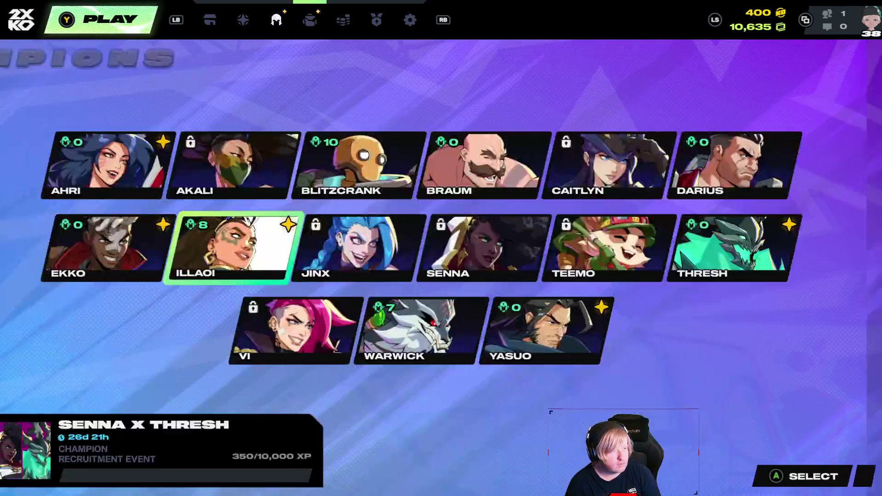
{"action": "key", "text": "Up"}
{"action": "key", "text": "Right"}
{"action": "key", "text": "Right"}
{"action": "key", "text": "Right"}
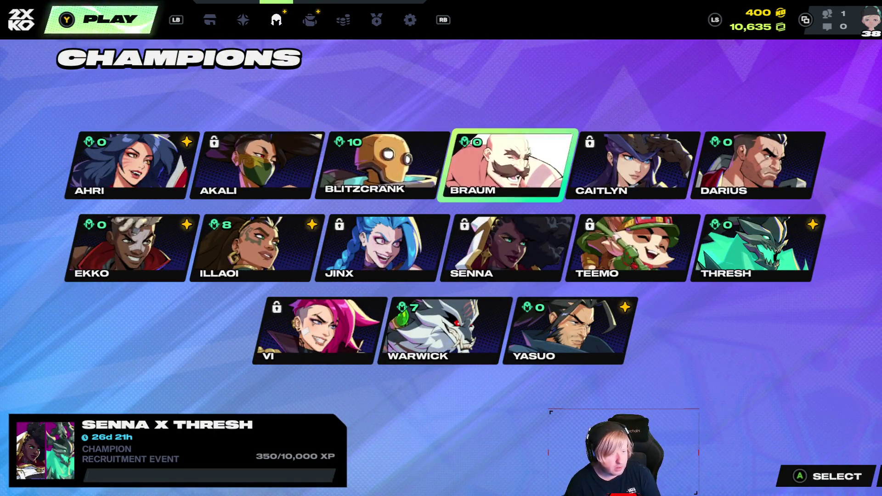
{"action": "key", "text": "e"}
{"action": "key", "text": "e"}
{"action": "key", "text": "e"}
{"action": "key", "text": "q"}
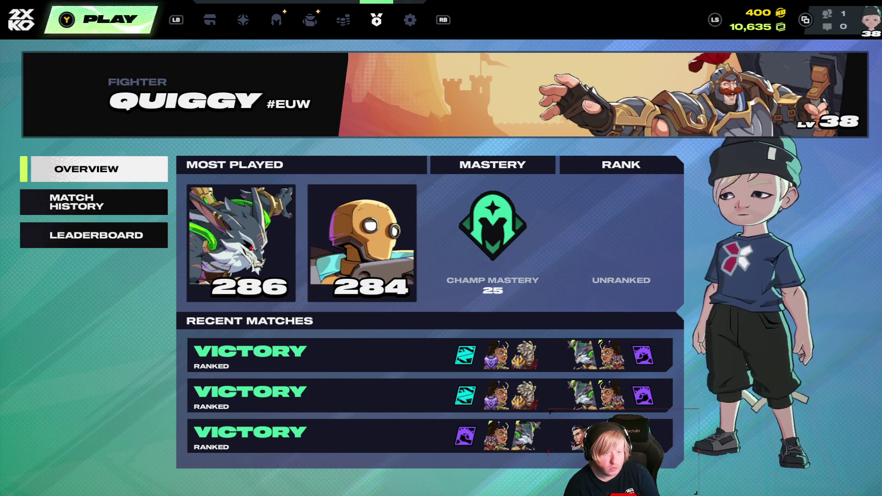
Open the full match history and scroll down through older matches
{"action": "left_click", "coordinate": [94, 202]}
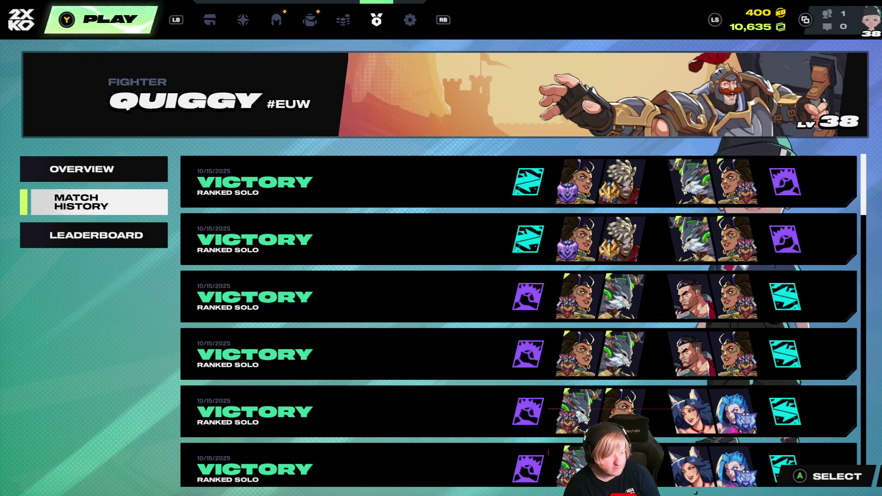
{"action": "key", "text": "Right"}
{"action": "key", "text": "Down"}
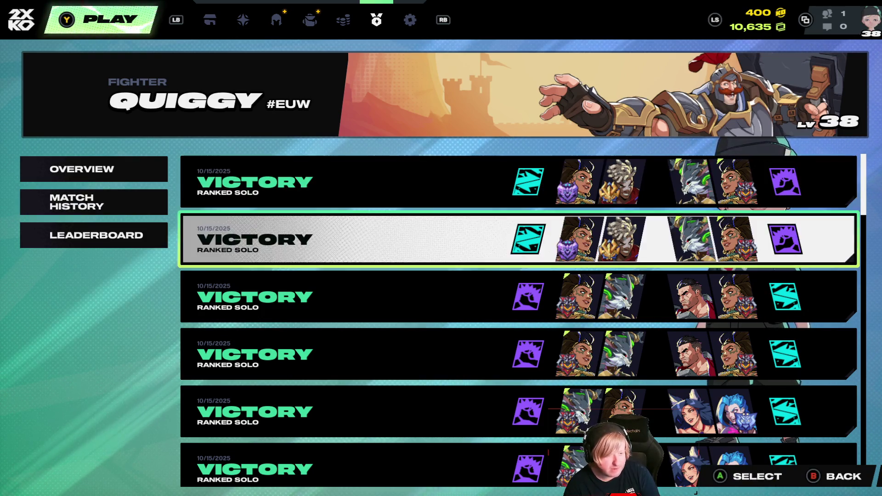
{"action": "key", "text": "Down"}
{"action": "key", "text": "Down"}
{"action": "key", "text": "Down"}
{"action": "key", "text": "Down"}
{"action": "key", "text": "Down"}
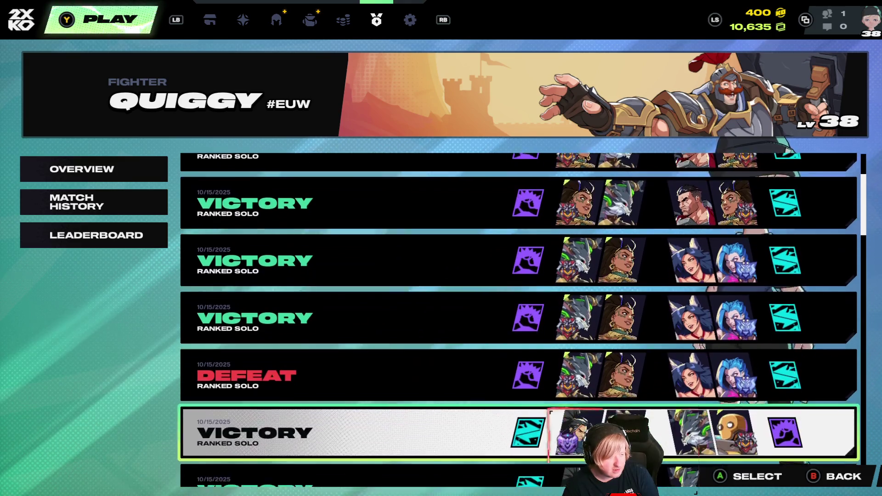
{"action": "key", "text": "Down"}
{"action": "key", "text": "Down"}
{"action": "key", "text": "Down"}
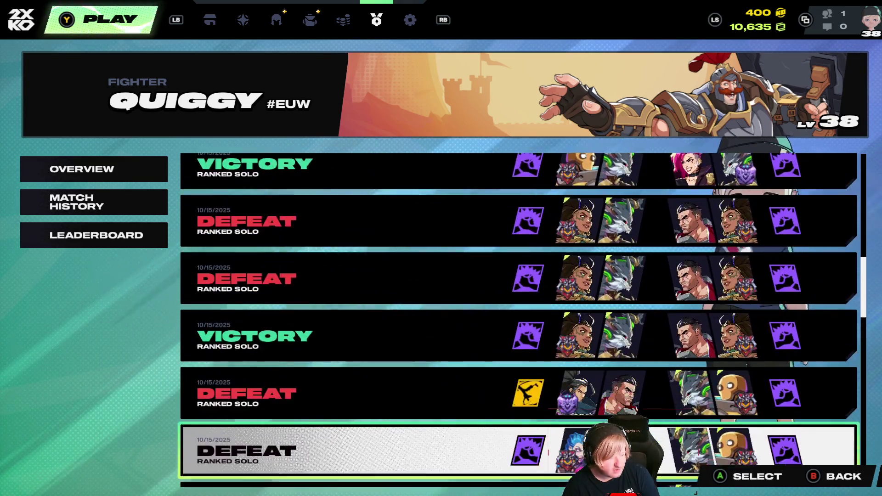
{"action": "key", "text": "Left"}
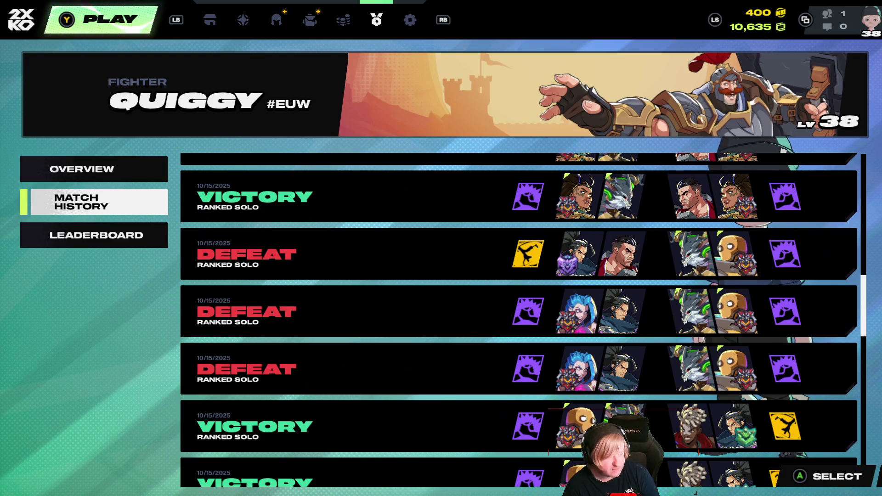
Check the Season 2 leaderboard's top three players, then switch to the Store and open Friends
{"action": "key", "text": "Down"}
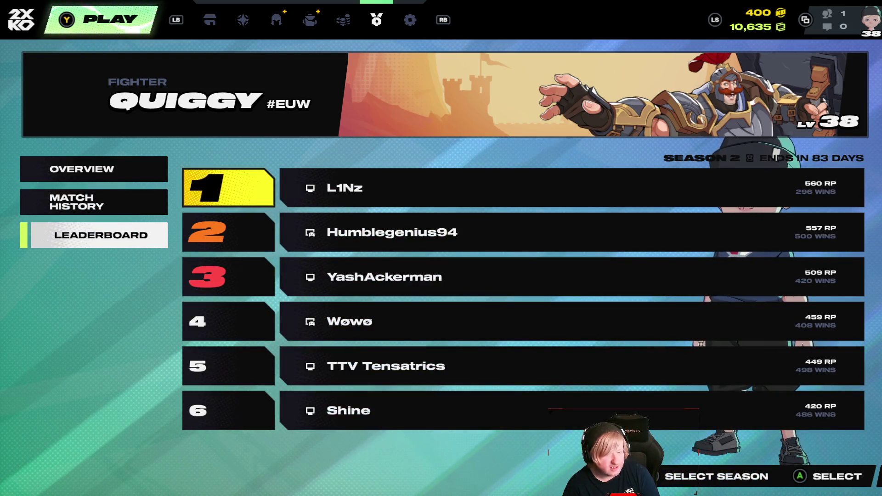
{"action": "key", "text": "Right"}
{"action": "key", "text": "Down"}
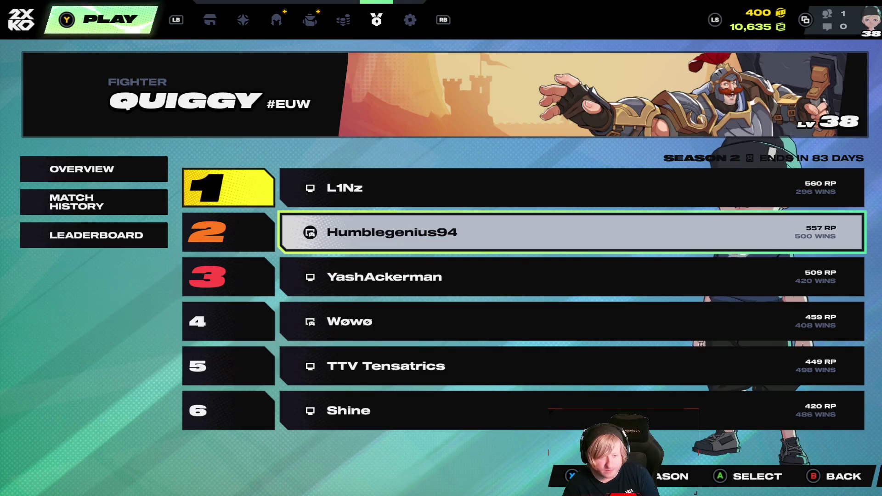
{"action": "key", "text": "Down"}
{"action": "key", "text": "Left"}
{"action": "key", "text": "Up"}
{"action": "key", "text": "Up"}
{"action": "key", "text": "q"}
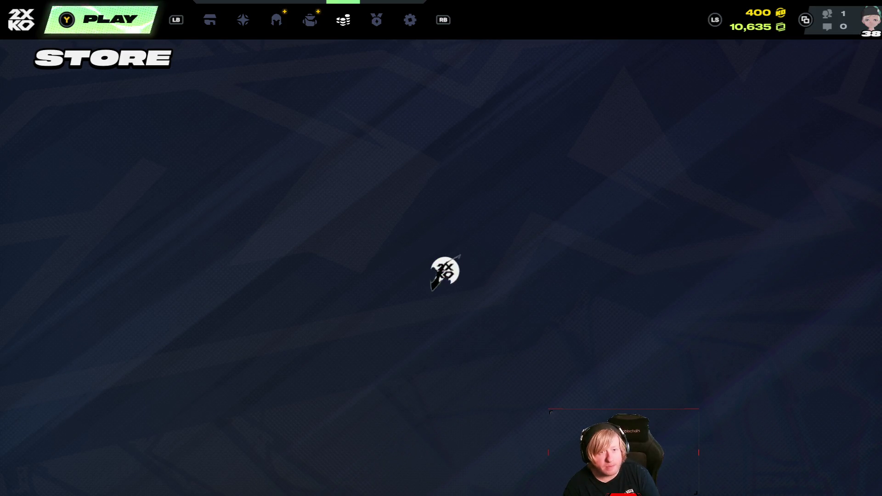
{"action": "key", "text": "Tab"}
{"action": "key", "text": "Down"}
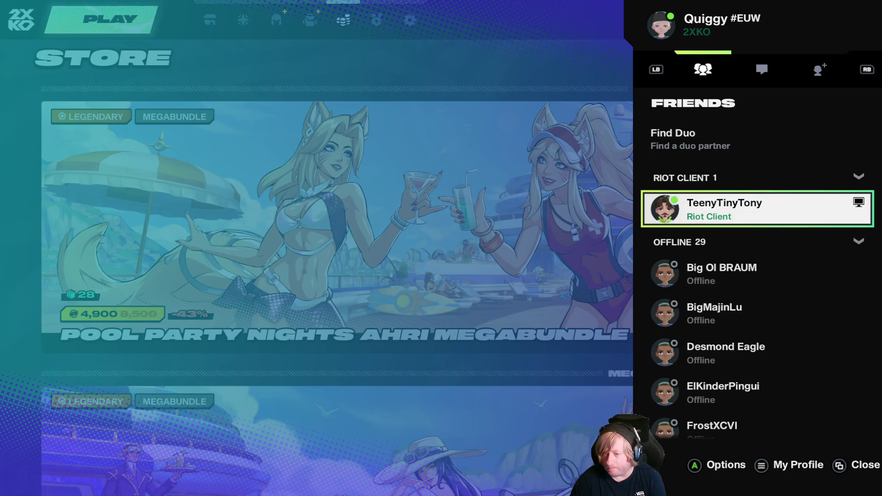
{"action": "key", "text": "Escape"}
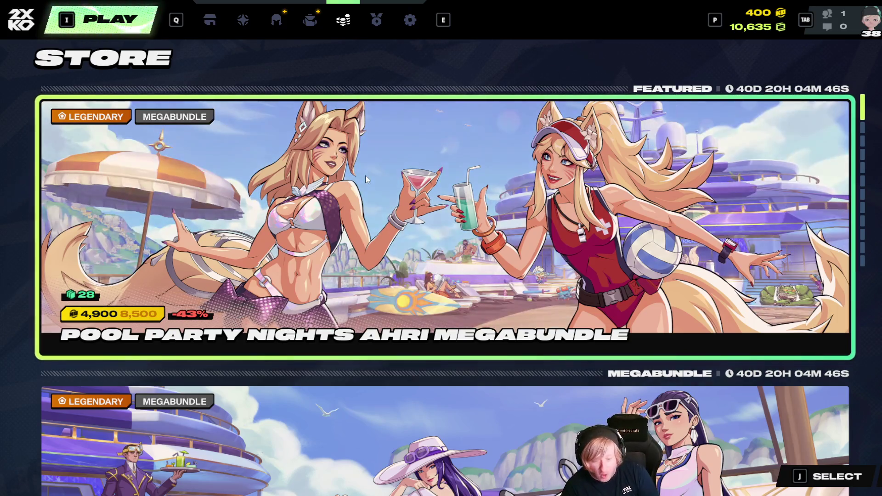
Open the Pool Party Nights Ahri Megabundle and browse its items, ending on the finisher
{"action": "key", "text": "j"}
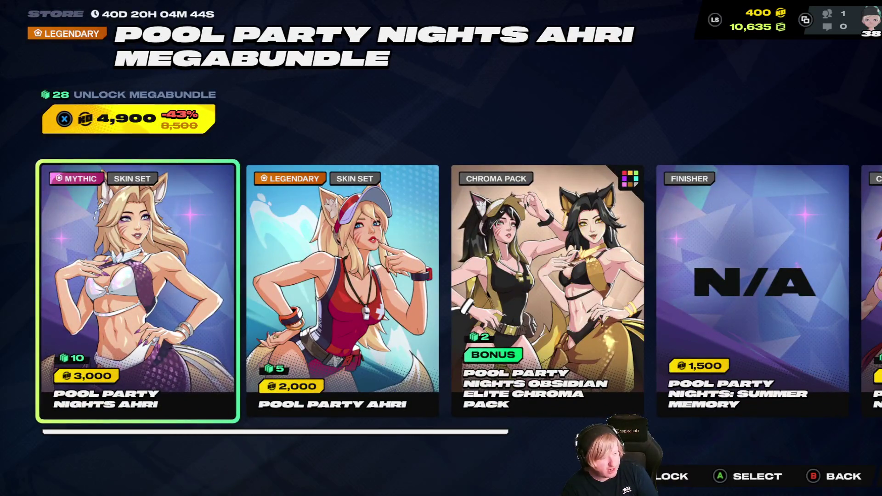
{"action": "key", "text": "Right"}
{"action": "key", "text": "Right"}
{"action": "key", "text": "Right"}
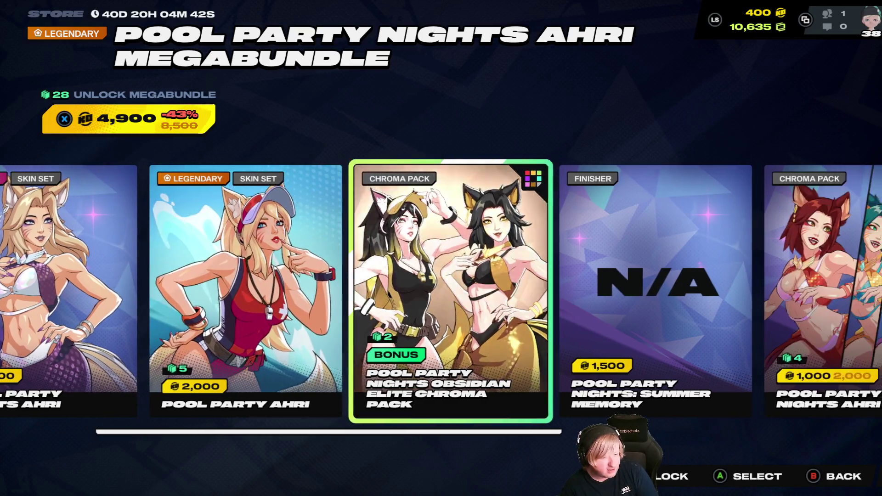
{"action": "key", "text": "Right"}
{"action": "key", "text": "Left"}
{"action": "key", "text": "Left"}
{"action": "key", "text": "Left"}
Agree to the non-refundable purchase and try unlocking it, then close the KO Points top-up offer
{"action": "key", "text": "x"}
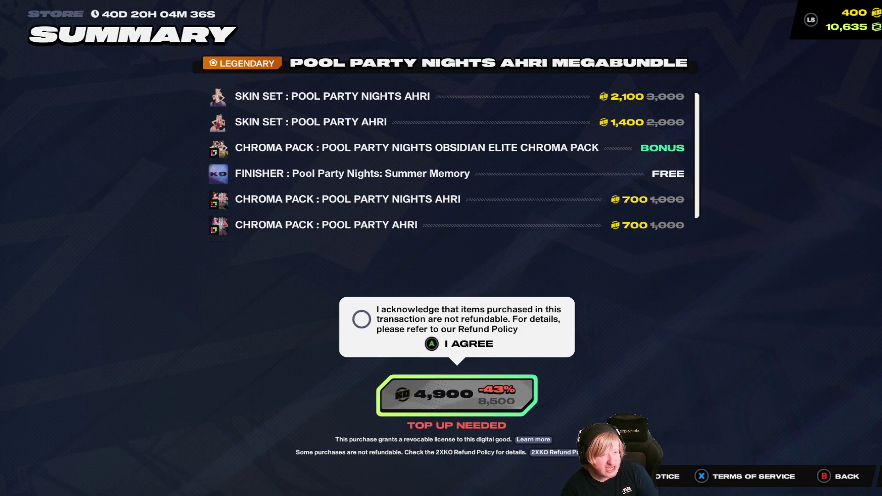
{"action": "key", "text": "Return"}
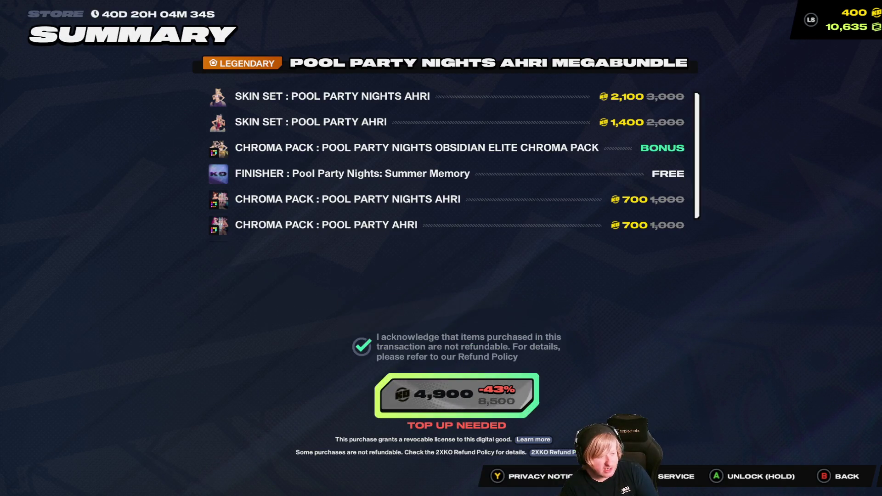
{"action": "key", "text": "Return"}
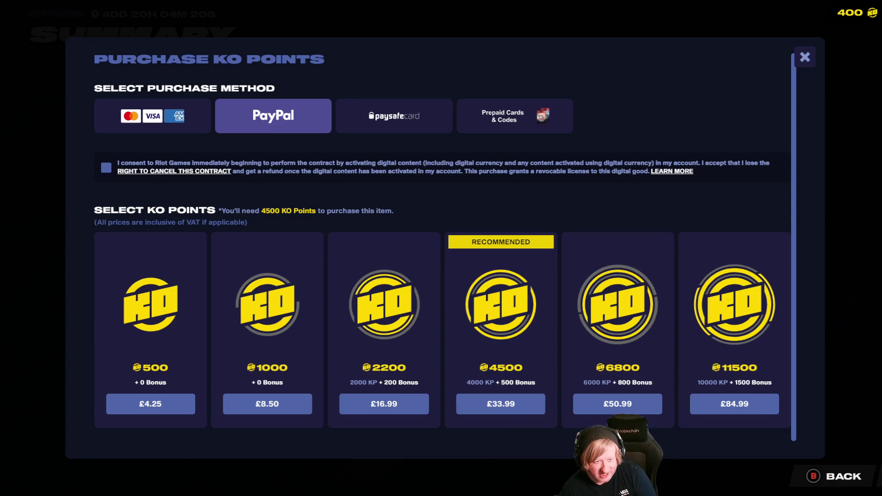
{"action": "left_click", "coordinate": [804, 57]}
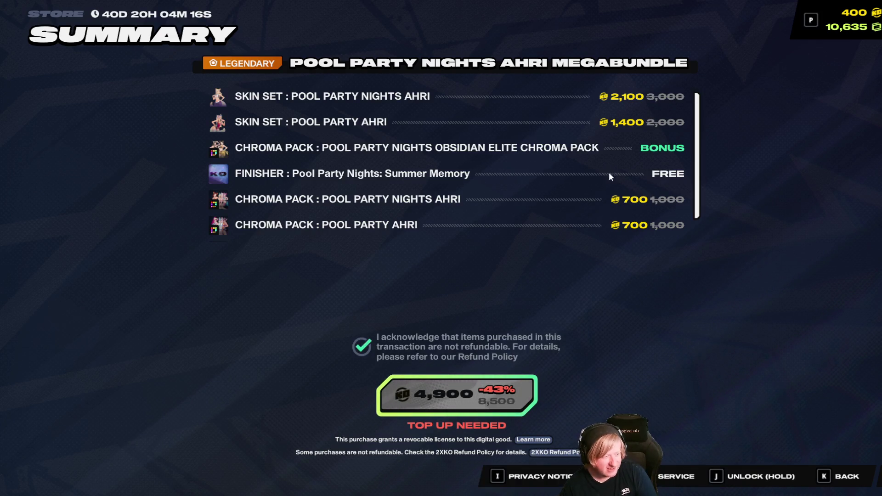
{"action": "scroll", "coordinate": [593, 174], "scroll_direction": "down", "scroll_amount": 1}
{"action": "scroll", "coordinate": [593, 186], "scroll_direction": "up", "scroll_amount": 1}
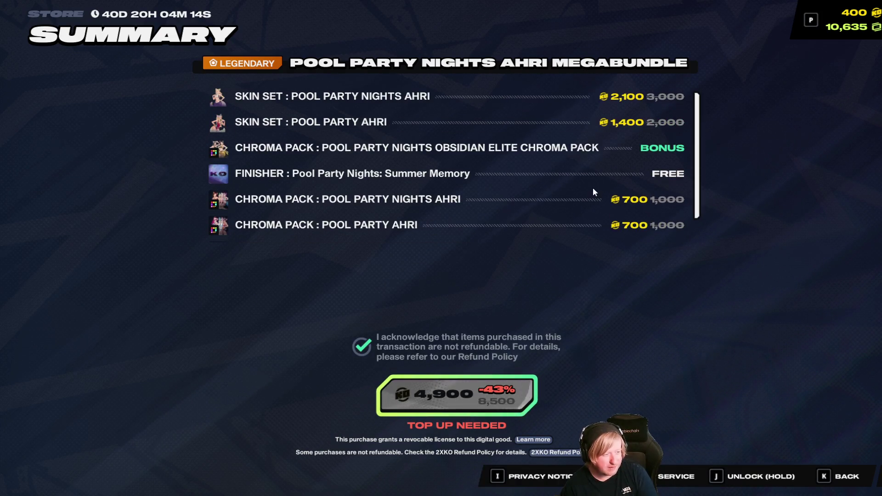
{"action": "key", "text": "Escape"}
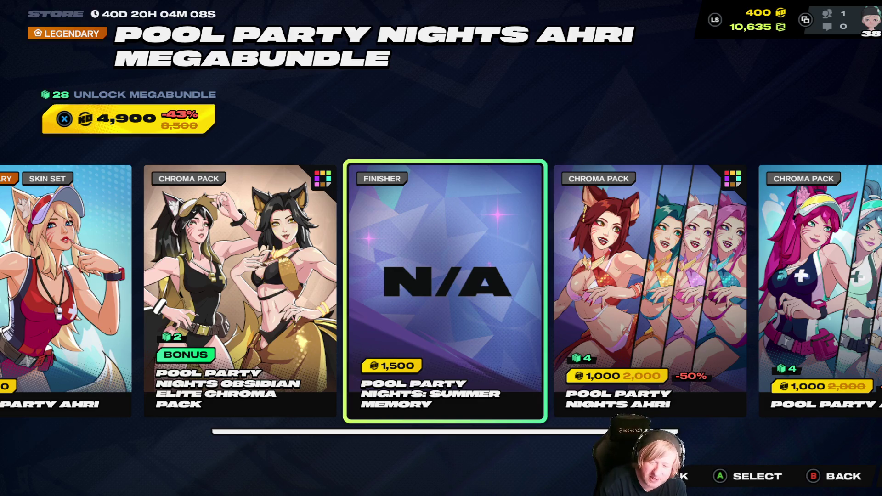
Browse the Store's rotating skin offers and Pool Party Megabundle, then open the Season 2 Battle Pass
{"action": "key", "text": "Escape"}
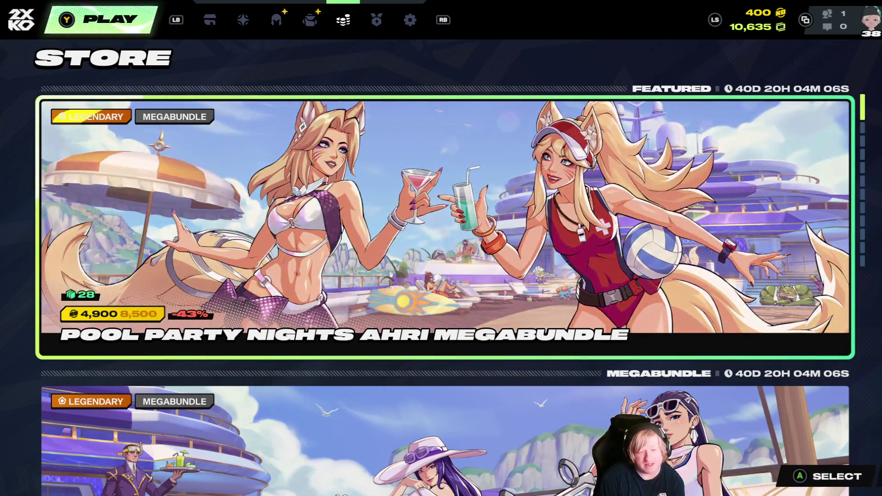
{"action": "key", "text": "Down"}
{"action": "key", "text": "Down"}
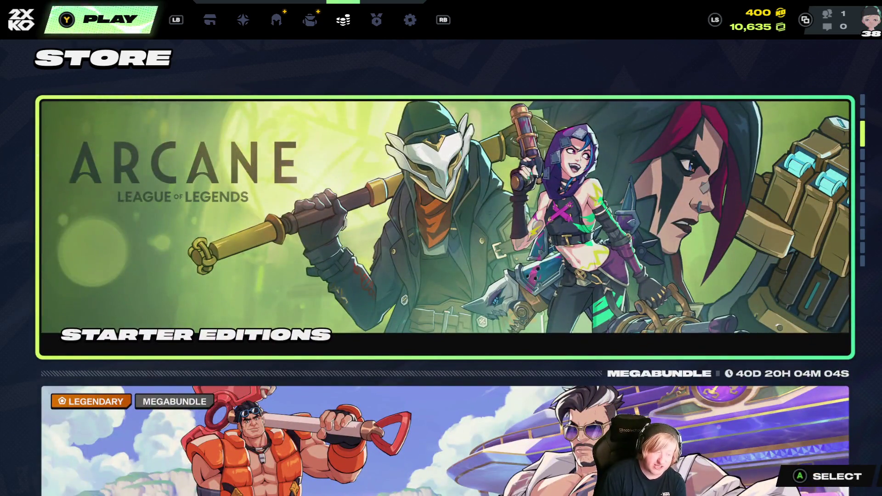
{"action": "key", "text": "Down"}
{"action": "key", "text": "Down"}
{"action": "key", "text": "Up"}
{"action": "key", "text": "Down"}
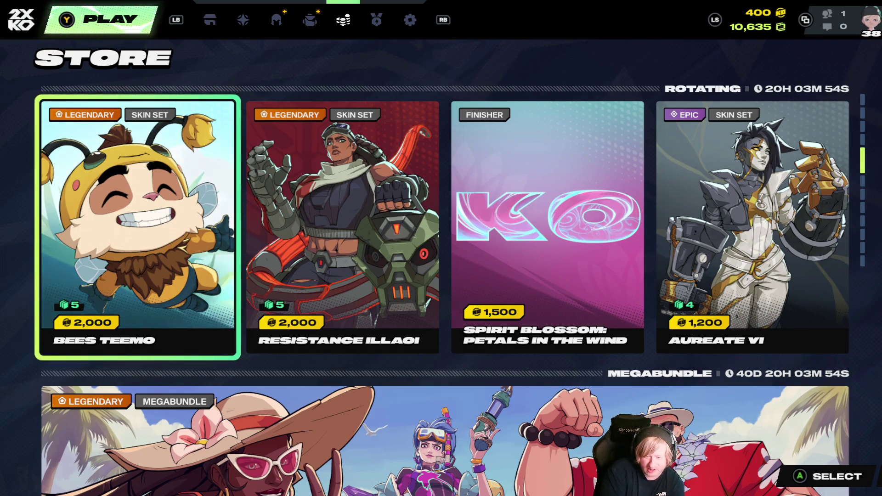
{"action": "key", "text": "Right"}
{"action": "key", "text": "Right"}
{"action": "key", "text": "Right"}
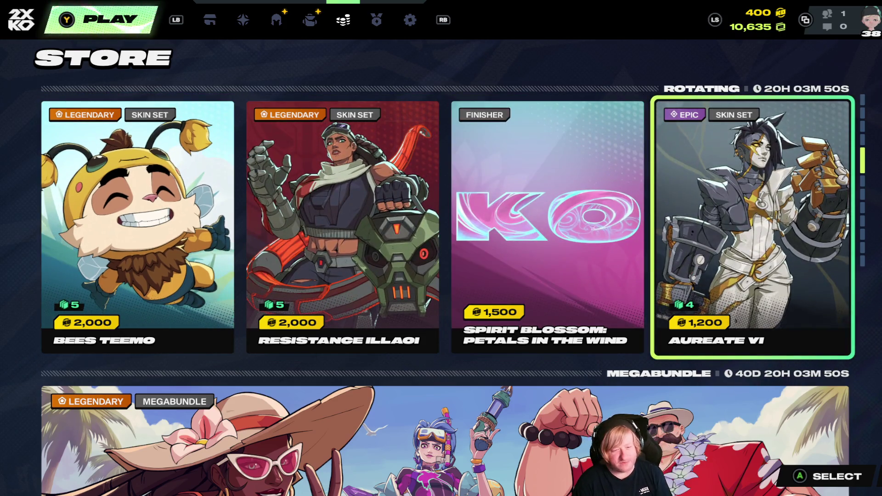
{"action": "key", "text": "Down"}
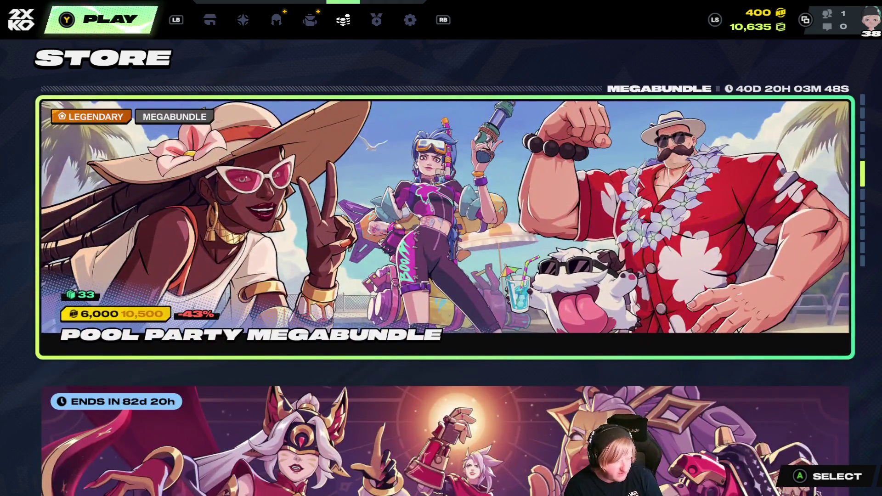
{"action": "key", "text": "Down"}
{"action": "key", "text": "Down"}
{"action": "key", "text": "Up"}
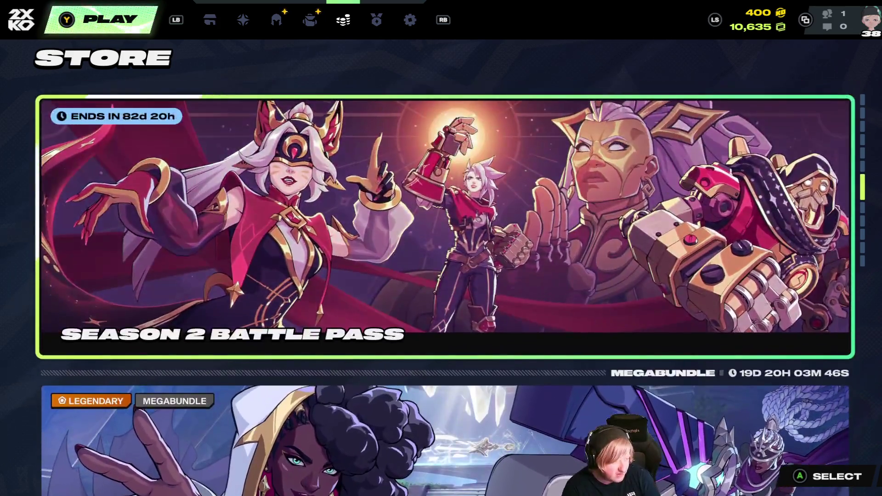
{"action": "key", "text": "Return"}
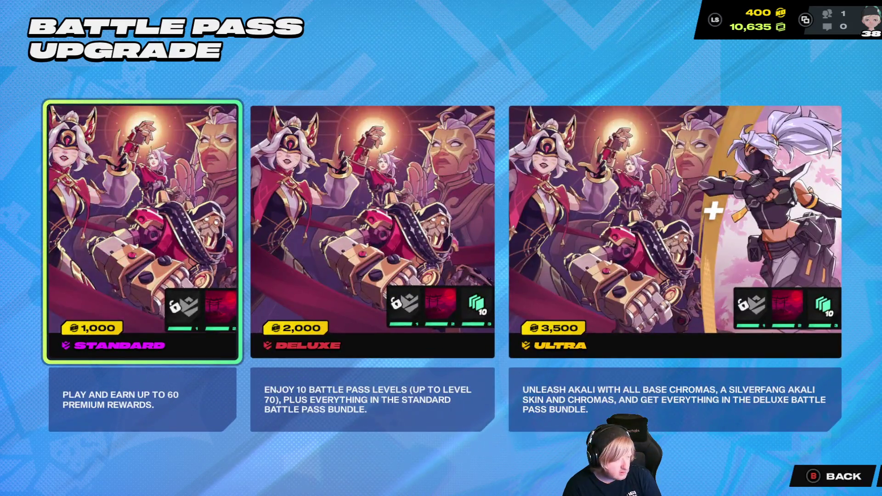
Compare the Standard, Deluxe and Ultra battle pass tiers and choose Standard
{"action": "key", "text": "Right"}
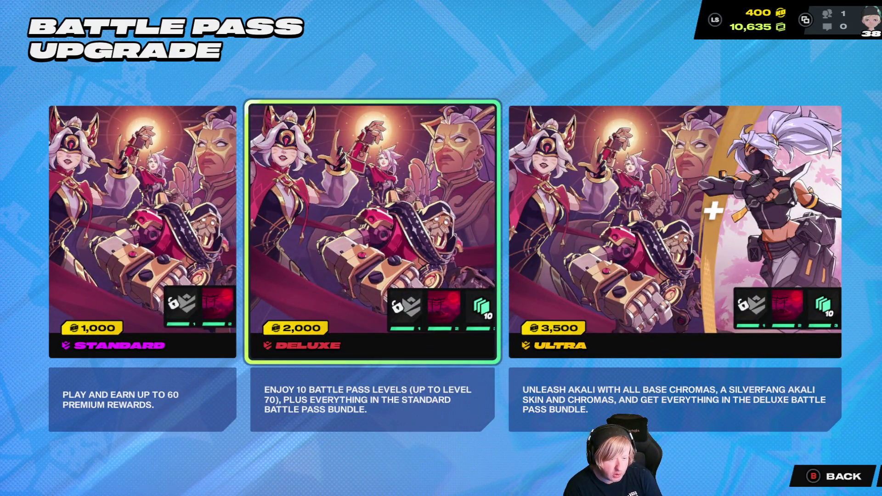
{"action": "key", "text": "Right"}
{"action": "key", "text": "Left"}
{"action": "key", "text": "Left"}
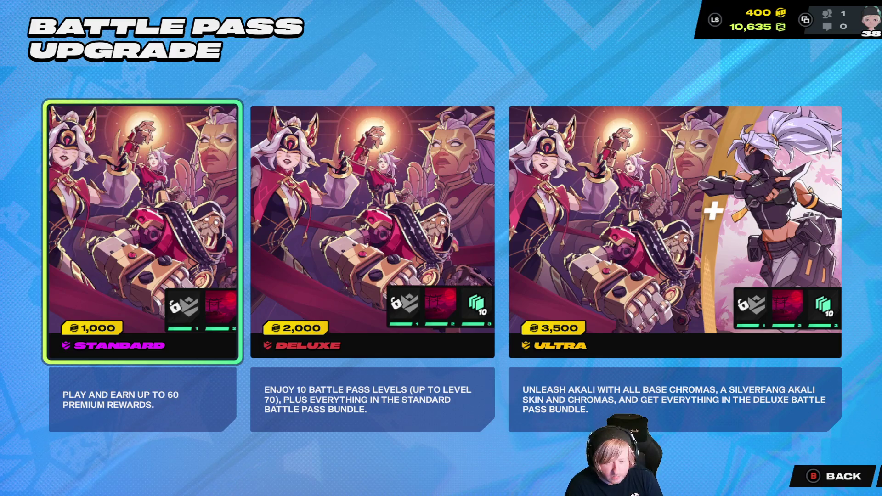
{"action": "key", "text": "Return"}
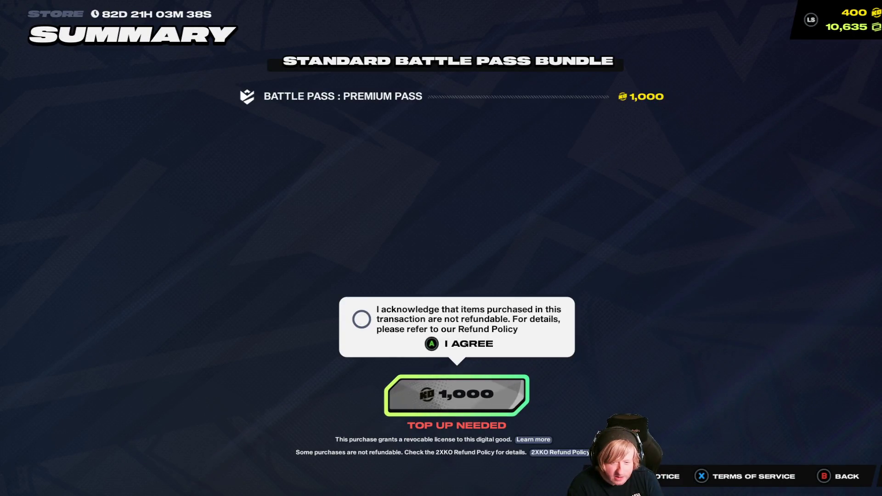
Tick I Agree on the Standard summary, check the refund policy, then leave without buying
{"action": "key", "text": "Return"}
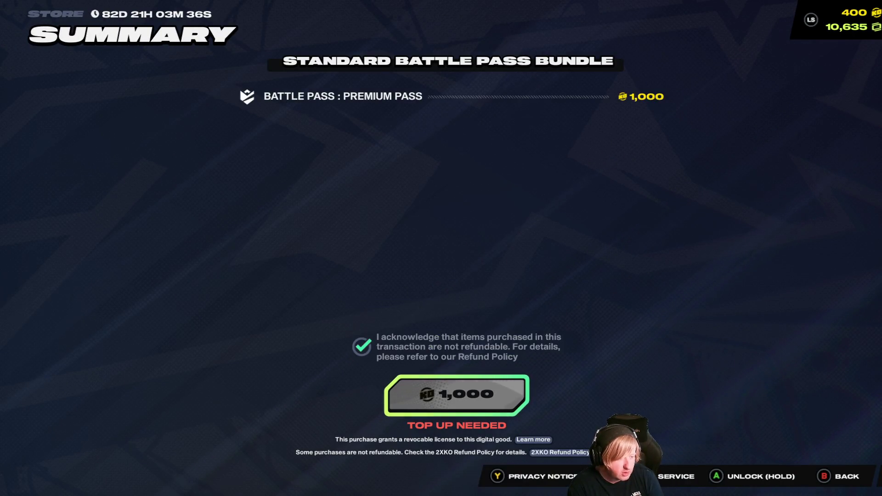
{"action": "key", "text": "Down"}
{"action": "key", "text": "Up"}
{"action": "key", "text": "Down"}
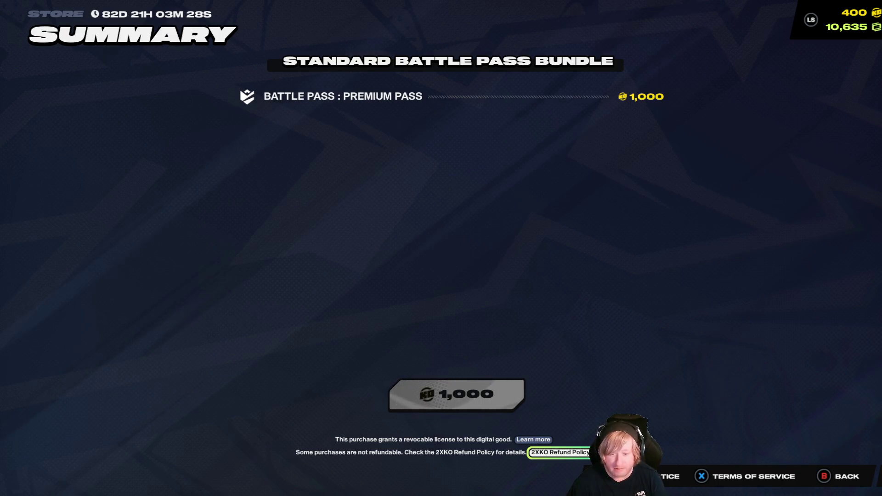
{"action": "key", "text": "k"}
{"action": "key", "text": "k"}
{"action": "key", "text": "Down"}
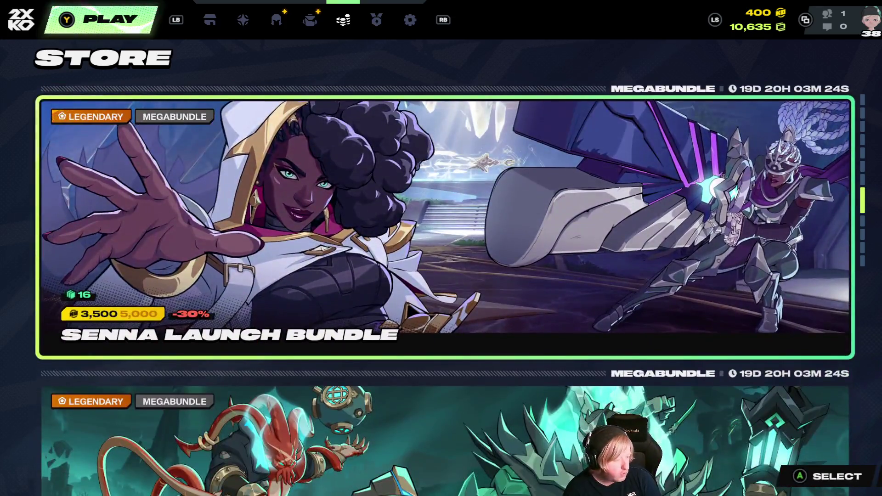
Browse the Frame Perfect and Rift Quest megabundles plus Spirit Blossom and Aureate Vi offers
{"action": "key", "text": "Down"}
{"action": "key", "text": "Down"}
{"action": "key", "text": "Down"}
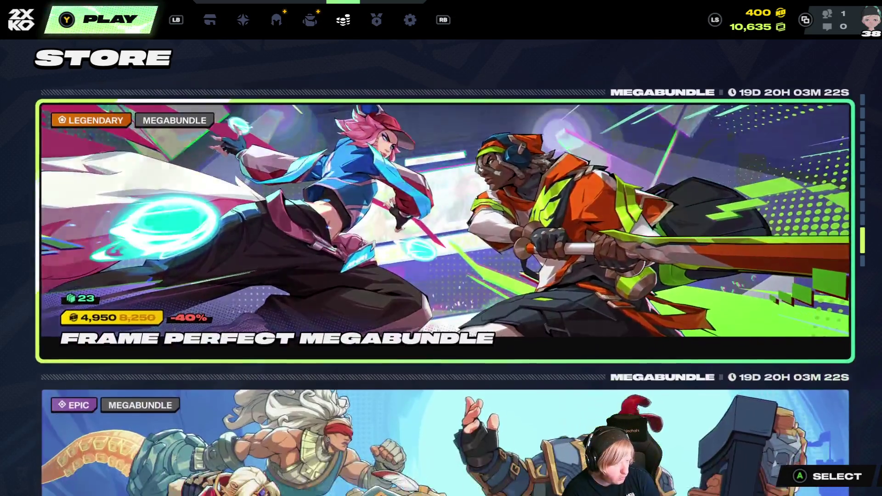
{"action": "key", "text": "Down"}
{"action": "key", "text": "Up"}
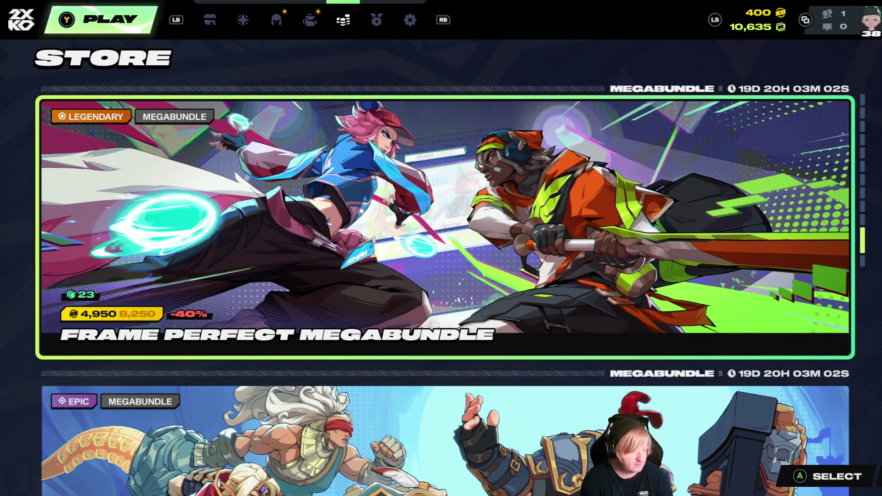
{"action": "key", "text": "Down"}
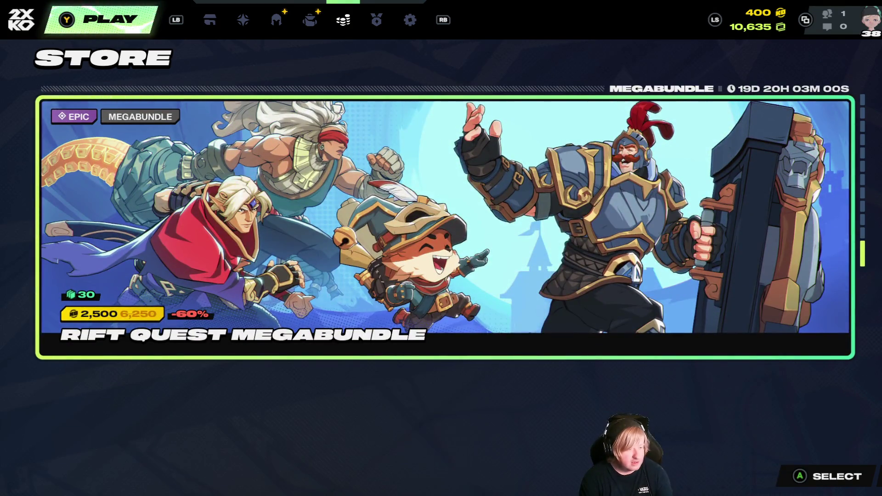
{"action": "key", "text": "Up"}
{"action": "key", "text": "Up"}
{"action": "key", "text": "q"}
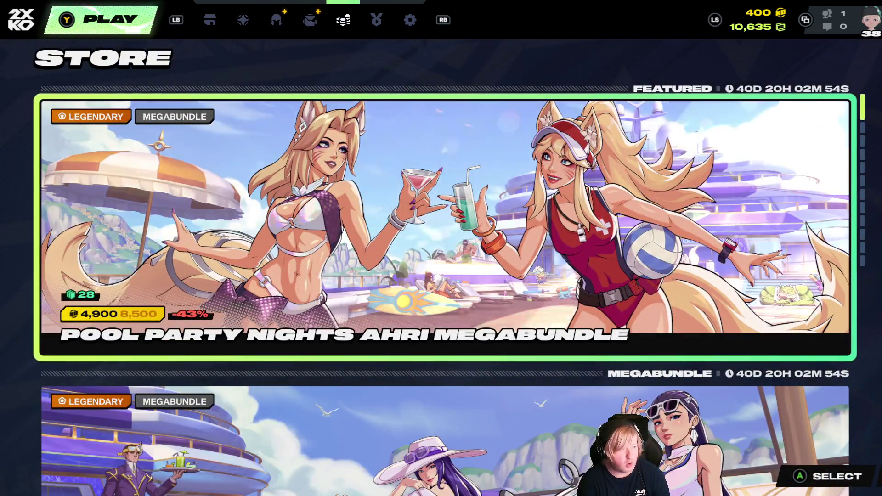
{"action": "key", "text": "Down"}
{"action": "key", "text": "Down"}
{"action": "key", "text": "Down"}
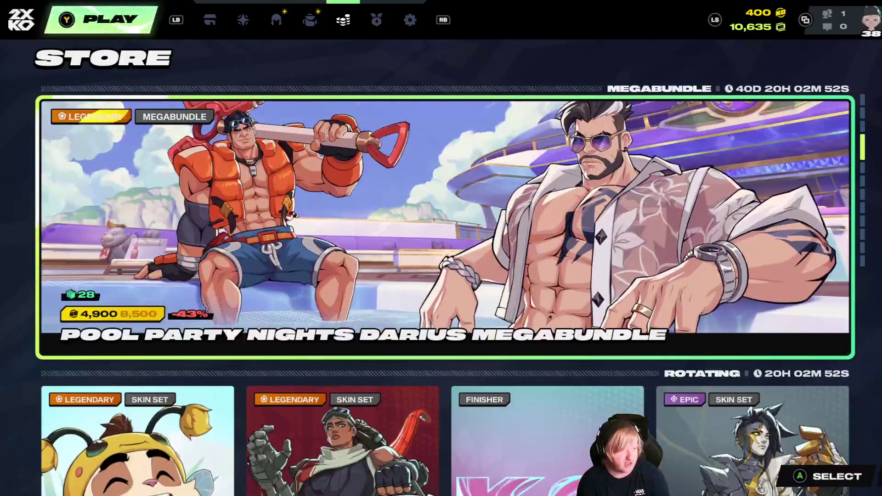
{"action": "key", "text": "Down"}
{"action": "key", "text": "Right"}
{"action": "key", "text": "Right"}
{"action": "key", "text": "Right"}
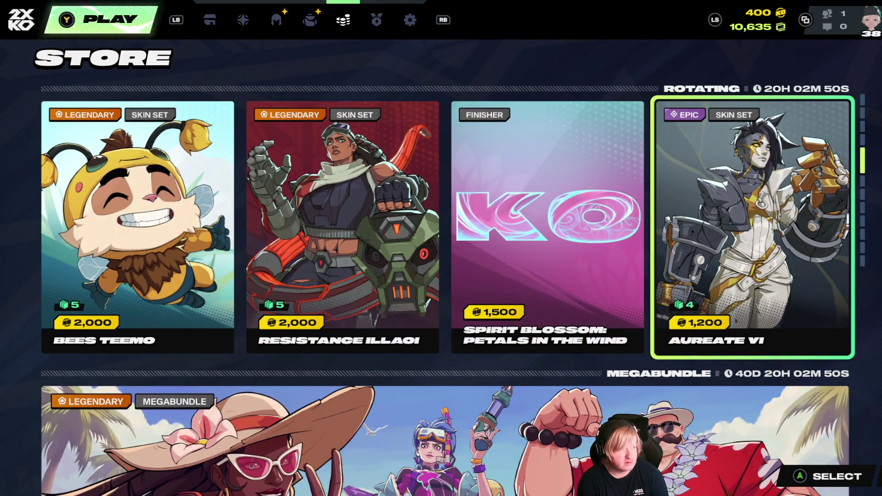
{"action": "key", "text": "Left"}
{"action": "key", "text": "Left"}
{"action": "key", "text": "Left"}
{"action": "key", "text": "Right"}
{"action": "key", "text": "Right"}
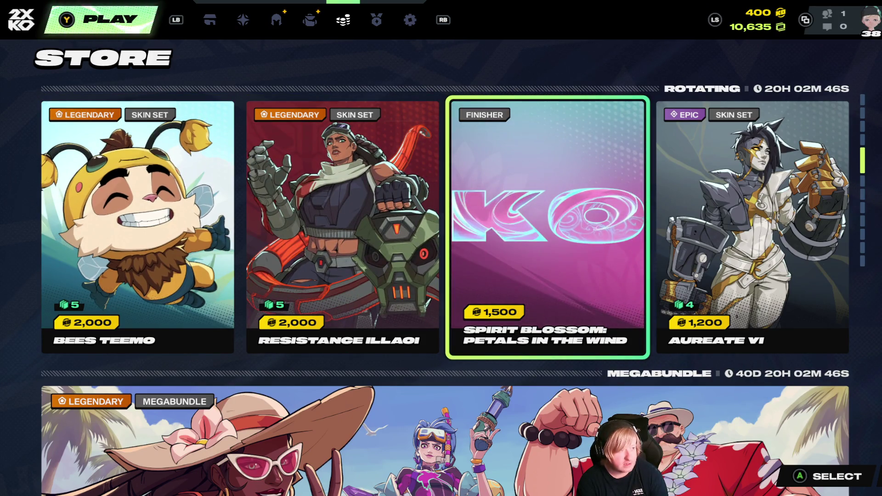
Switch to the Champions roster and open Blitzcrank's champion page
{"action": "key", "text": "q"}
{"action": "key", "text": "q"}
{"action": "key", "text": "e"}
{"action": "key", "text": "q"}
{"action": "key", "text": "Left"}
{"action": "key", "text": "Return"}
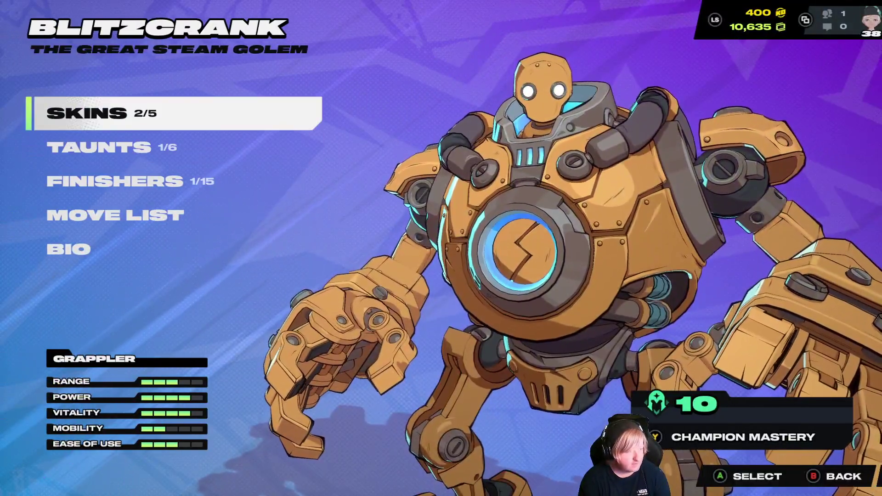
Preview Blitzcrank's Arcade, Arcana, Bees and Boom Boom skins, then show Arcade's pink-grey chroma
{"action": "key", "text": "Return"}
{"action": "key", "text": "Down"}
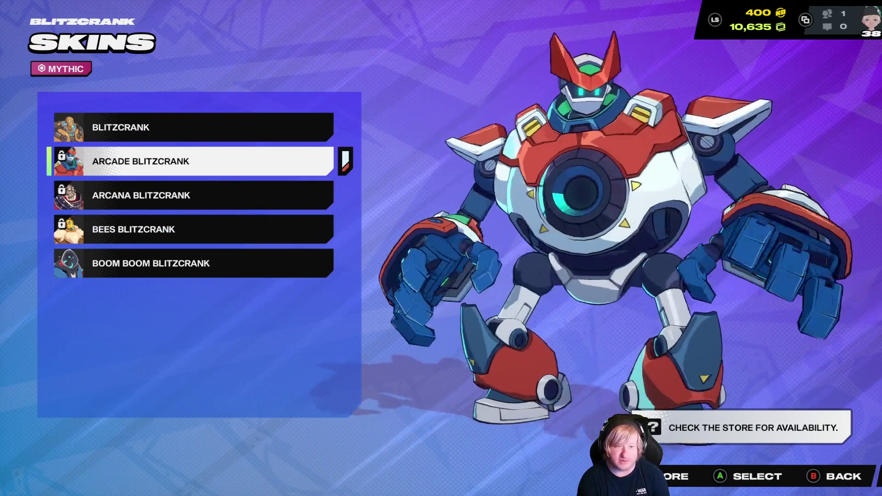
{"action": "key", "text": "Down"}
{"action": "key", "text": "Down"}
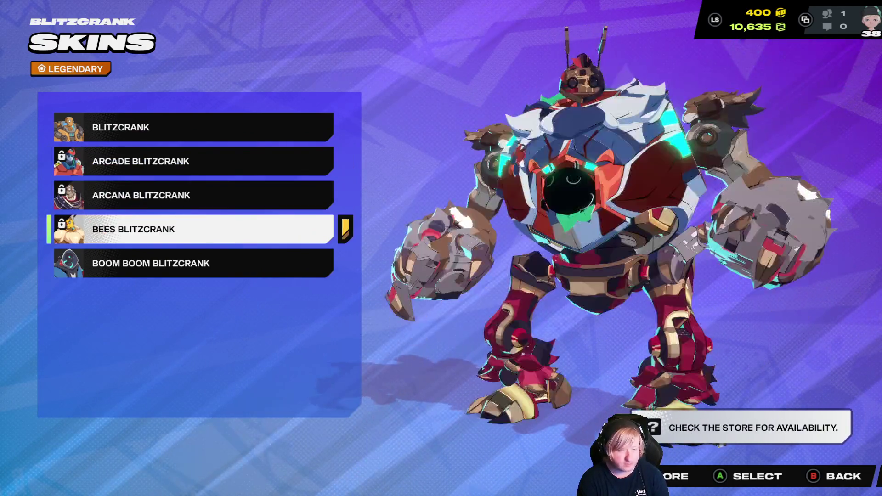
{"action": "key", "text": "Down"}
{"action": "key", "text": "Up"}
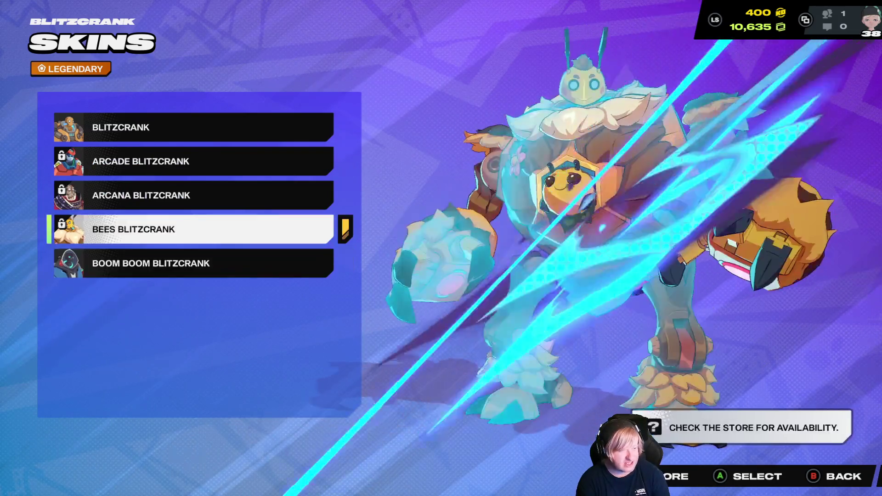
{"action": "key", "text": "Up"}
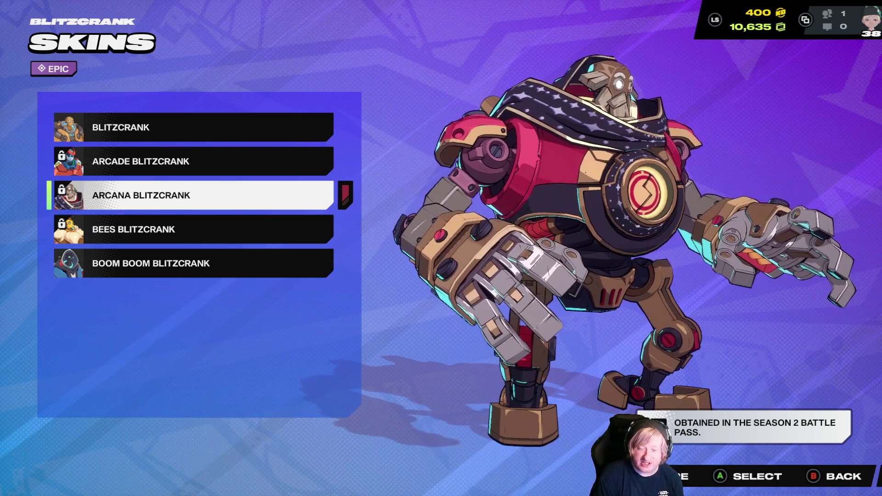
{"action": "key", "text": "Up"}
{"action": "key", "text": "Down"}
{"action": "key", "text": "Up"}
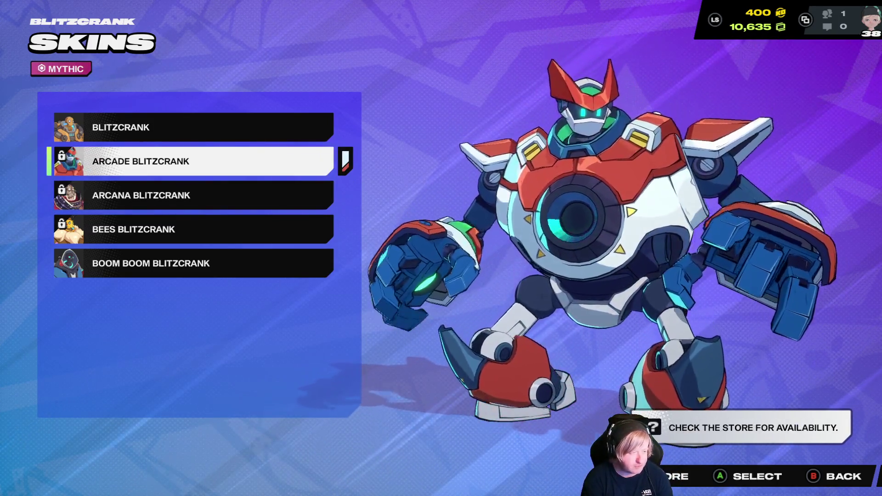
{"action": "key", "text": "Return"}
{"action": "key", "text": "Down"}
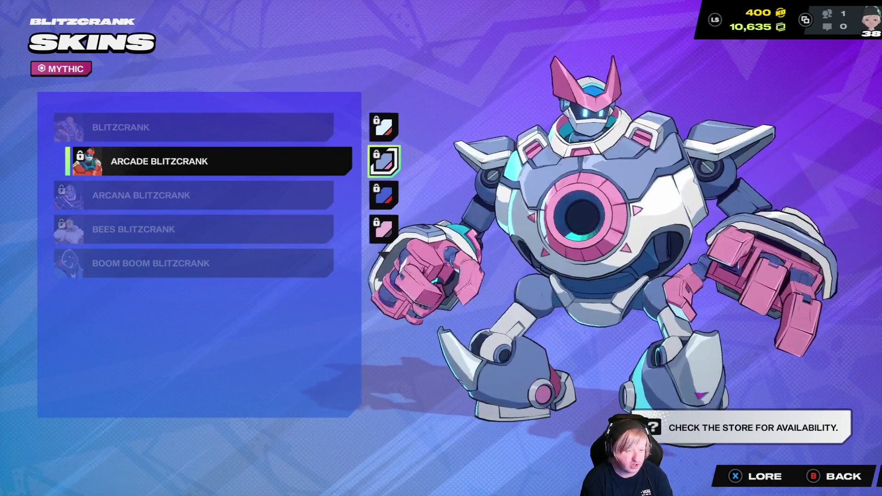
Compare Arcade Blitzcrank's blue-red and remaining chromas, then recheck the Arcana and Arcade skins
{"action": "key", "text": "Down"}
{"action": "key", "text": "Down"}
{"action": "key", "text": "Down"}
{"action": "key", "text": "Up"}
{"action": "key", "text": "Up"}
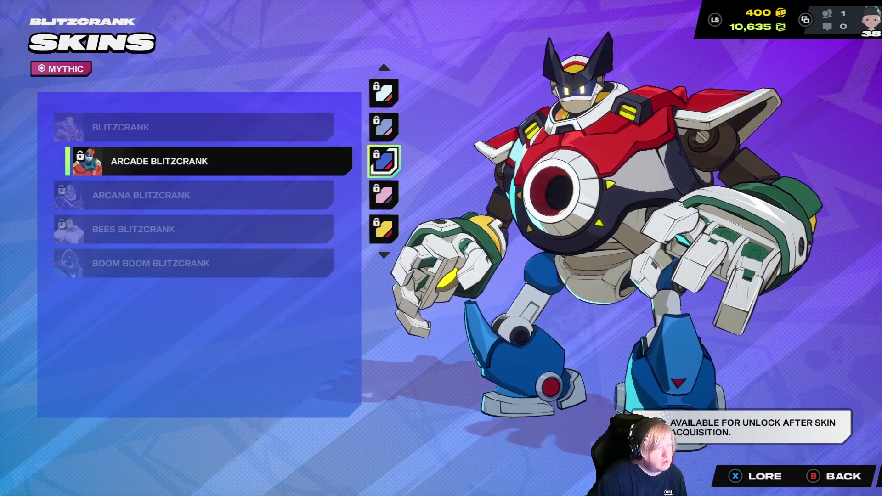
{"action": "key", "text": "Left"}
{"action": "key", "text": "Down"}
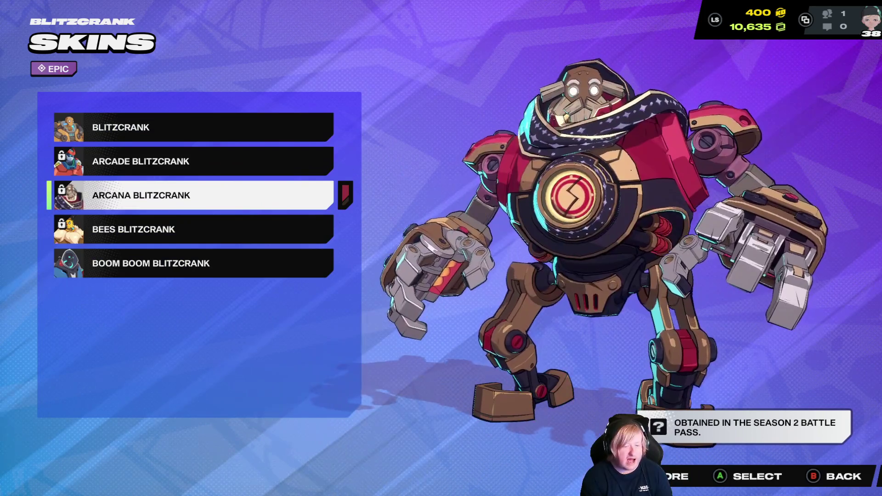
{"action": "key", "text": "Up"}
{"action": "key", "text": "Down"}
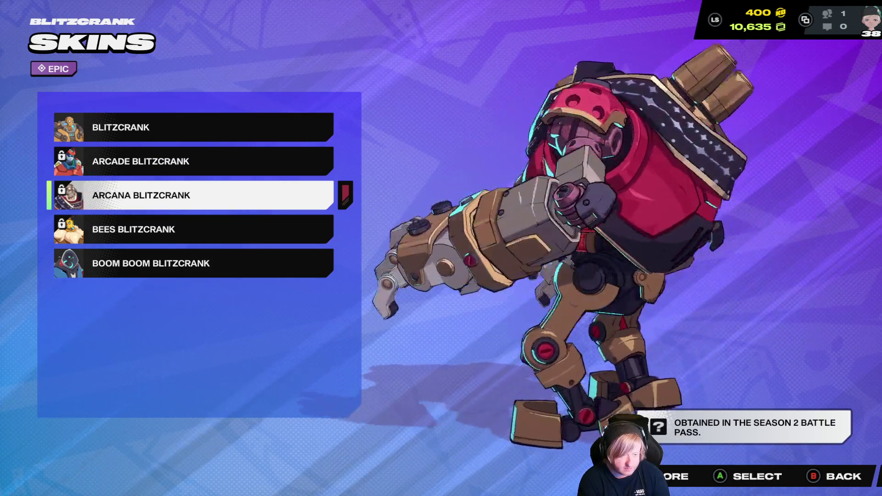
{"action": "key", "text": "Escape"}
Preview Robo Jump Rope, Hunk-O-Junk, Handshake Protocol and Initiating Insult taunts, then return to the roster
{"action": "key", "text": "Down"}
{"action": "key", "text": "Return"}
{"action": "key", "text": "Right"}
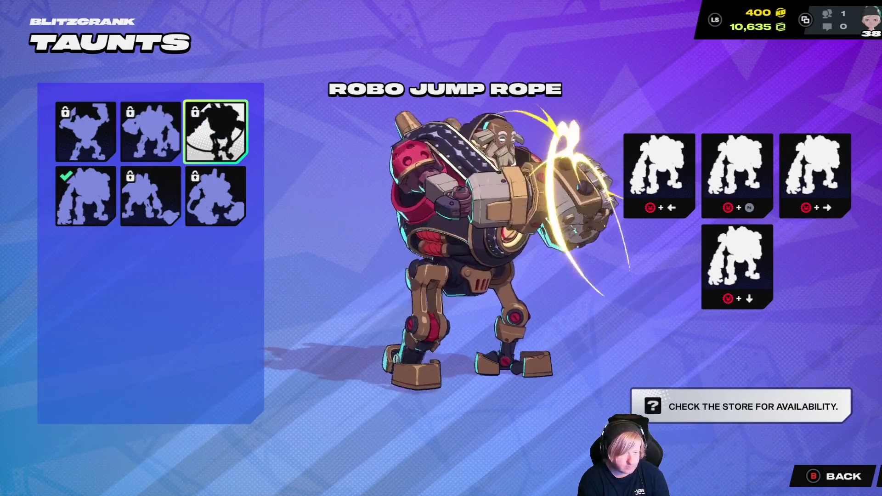
{"action": "key", "text": "Down"}
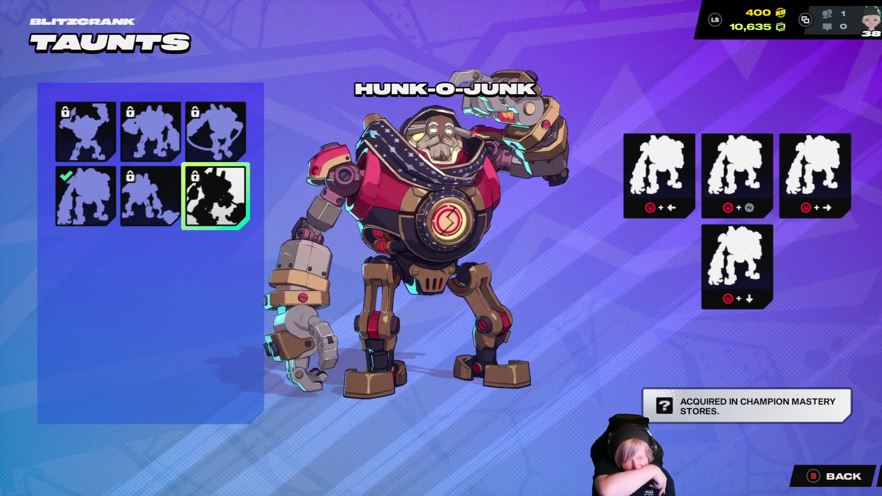
{"action": "key", "text": "Left"}
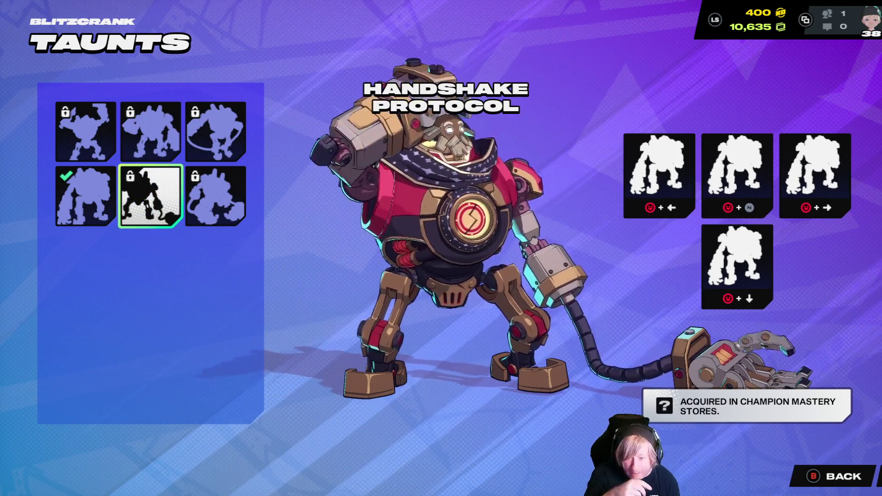
{"action": "key", "text": "Left"}
{"action": "key", "text": "Escape"}
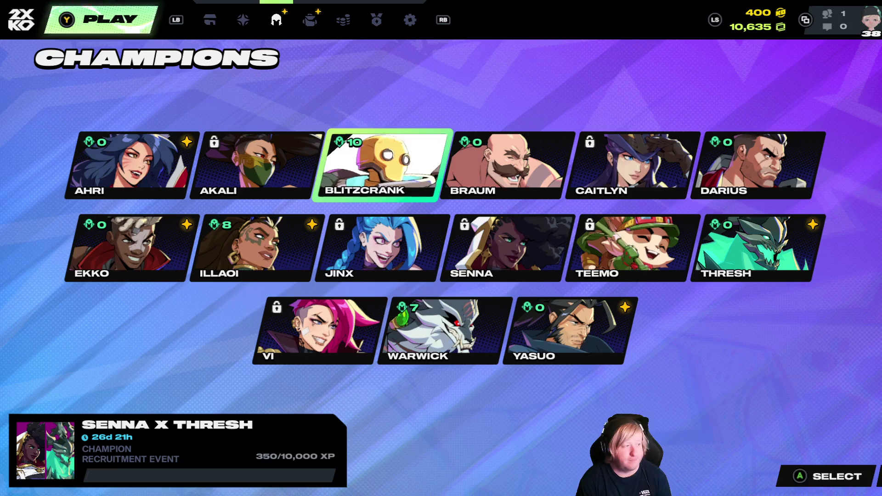
Start a Learning Hub Training session with P1 confirmed on the first team's assist slot
{"action": "key", "text": "y"}
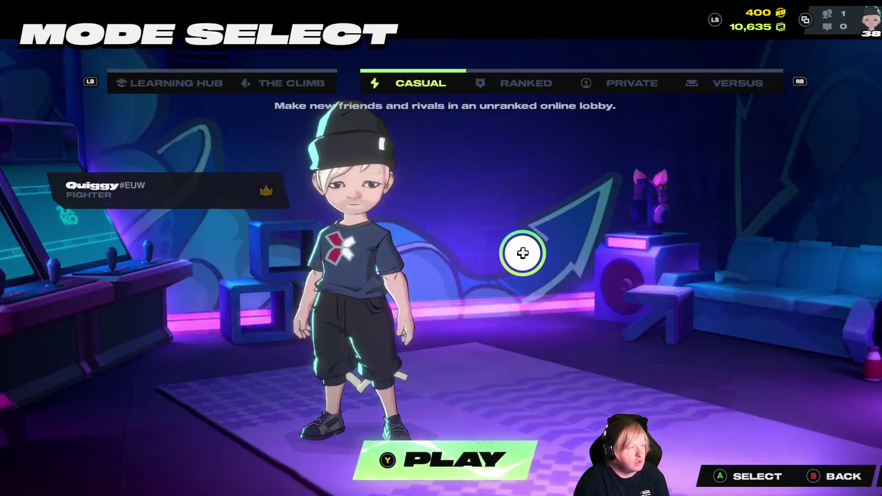
{"action": "key", "text": "e"}
{"action": "key", "text": "e"}
{"action": "key", "text": "q"}
{"action": "key", "text": "q"}
{"action": "key", "text": "q"}
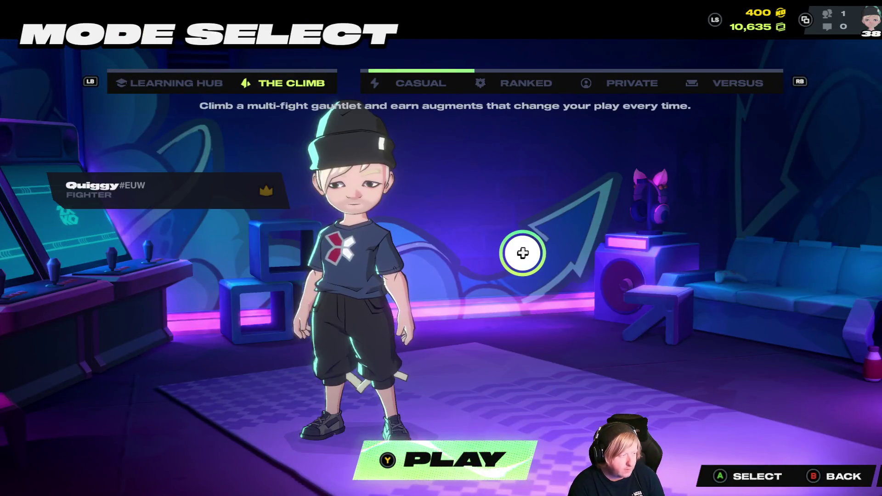
{"action": "key", "text": "Right"}
{"action": "key", "text": "Return"}
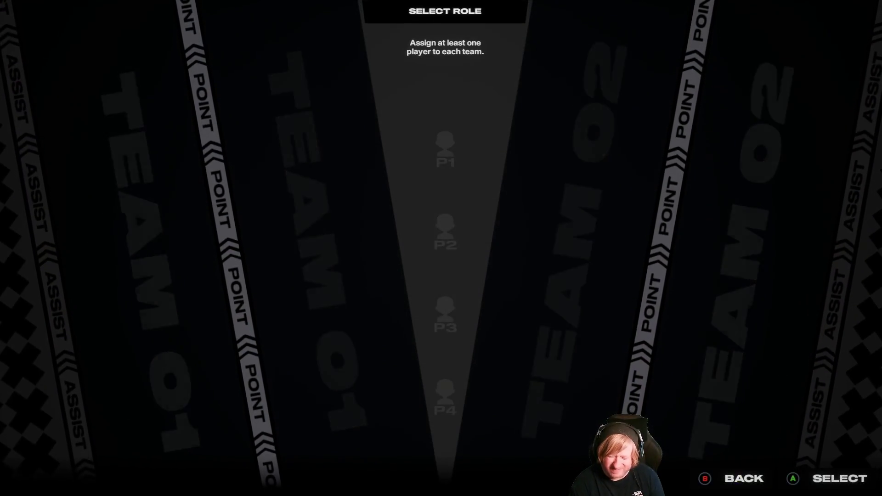
{"action": "key", "text": "Left"}
{"action": "key", "text": "Left"}
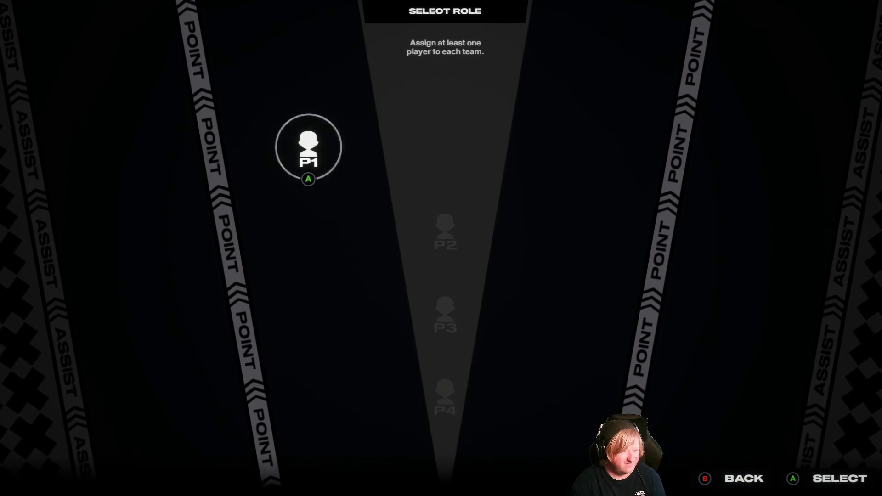
{"action": "key", "text": "Return"}
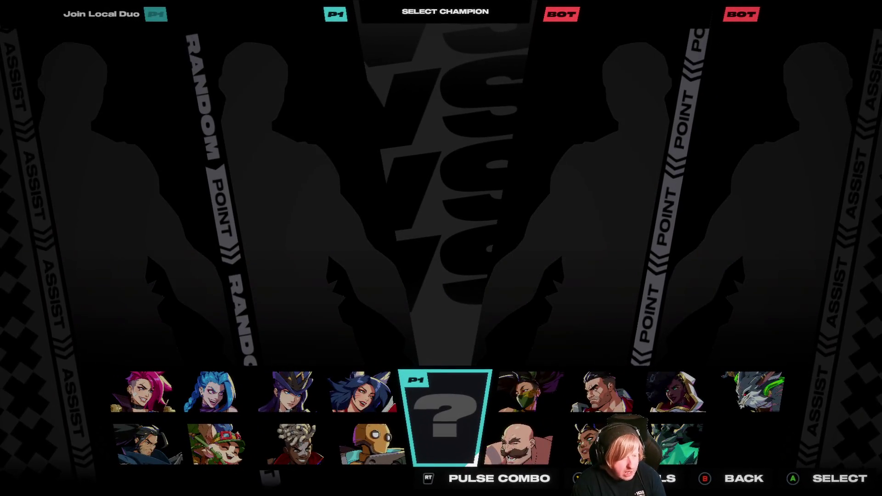
Pick Thresh as the point character in the blue chroma
{"action": "key", "text": "Right"}
{"action": "key", "text": "Right"}
{"action": "key", "text": "Right"}
{"action": "key", "text": "Down"}
{"action": "key", "text": "Return"}
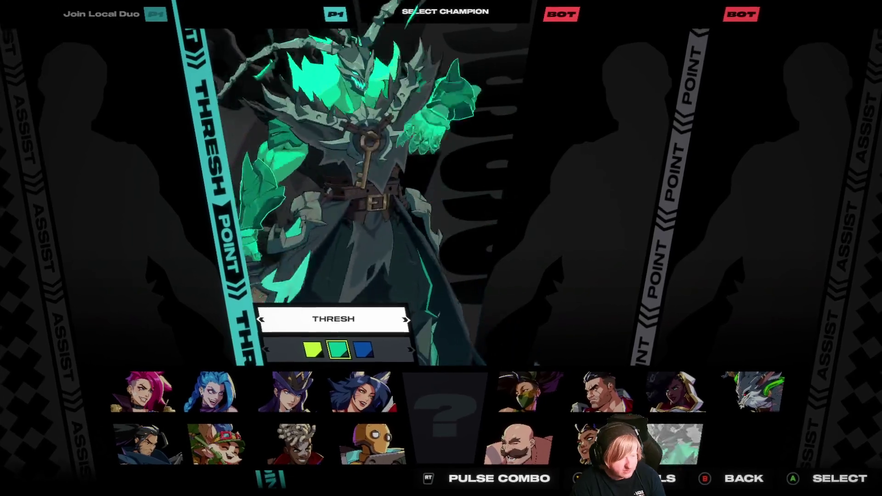
{"action": "key", "text": "Right"}
{"action": "key", "text": "Return"}
{"action": "key", "text": "Left"}
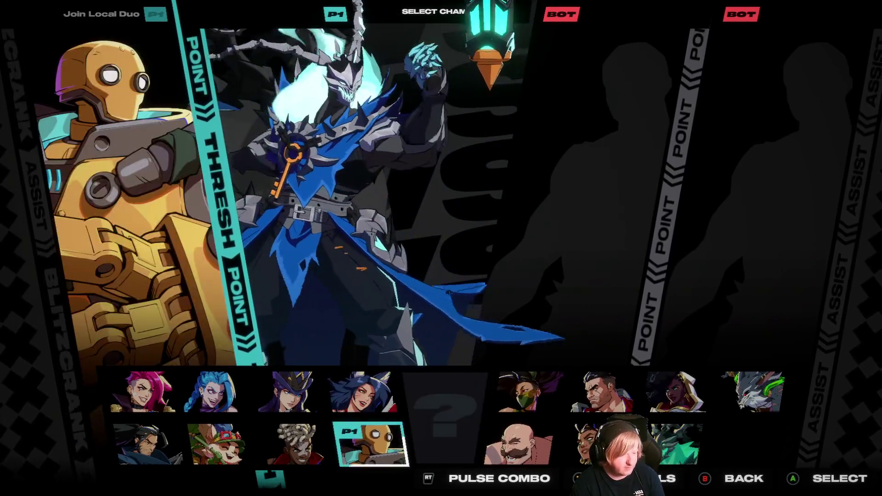
Add green Boom Boom Blitzcrank as assist, lock in, and accept the Double Down fuse
{"action": "key", "text": "Right"}
{"action": "key", "text": "Left"}
{"action": "key", "text": "Left"}
{"action": "key", "text": "Up"}
{"action": "key", "text": "Right"}
{"action": "key", "text": "Down"}
{"action": "key", "text": "Return"}
{"action": "key", "text": "Right"}
{"action": "key", "text": "Down"}
{"action": "key", "text": "Right"}
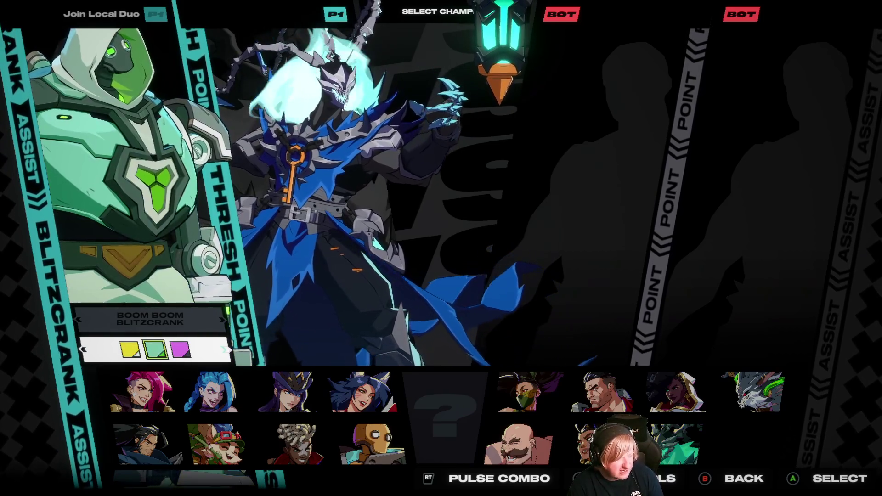
{"action": "key", "text": "Return"}
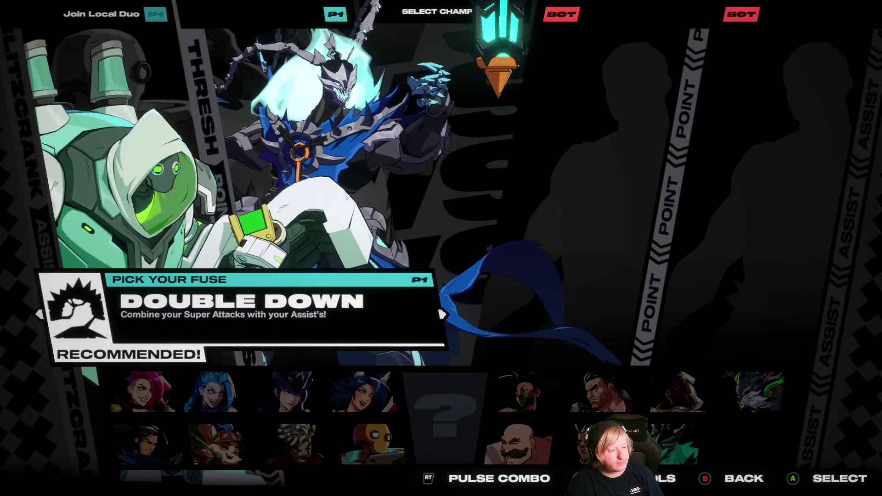
{"action": "key", "text": "Return"}
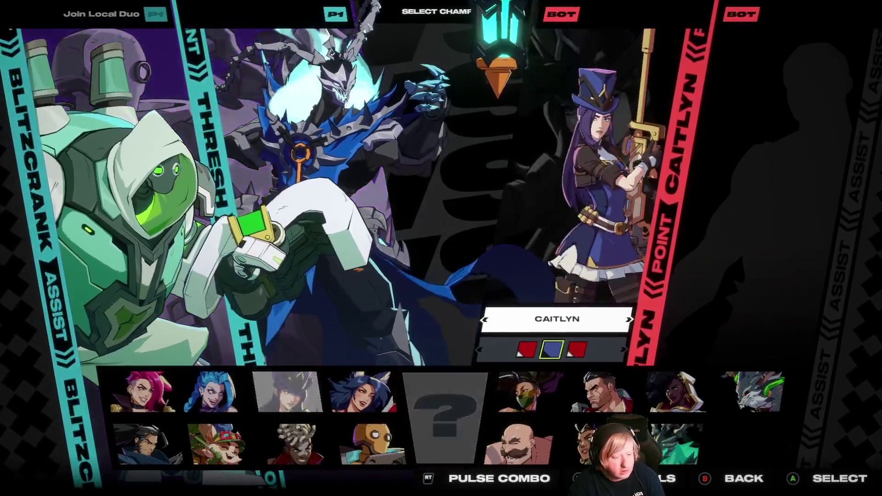